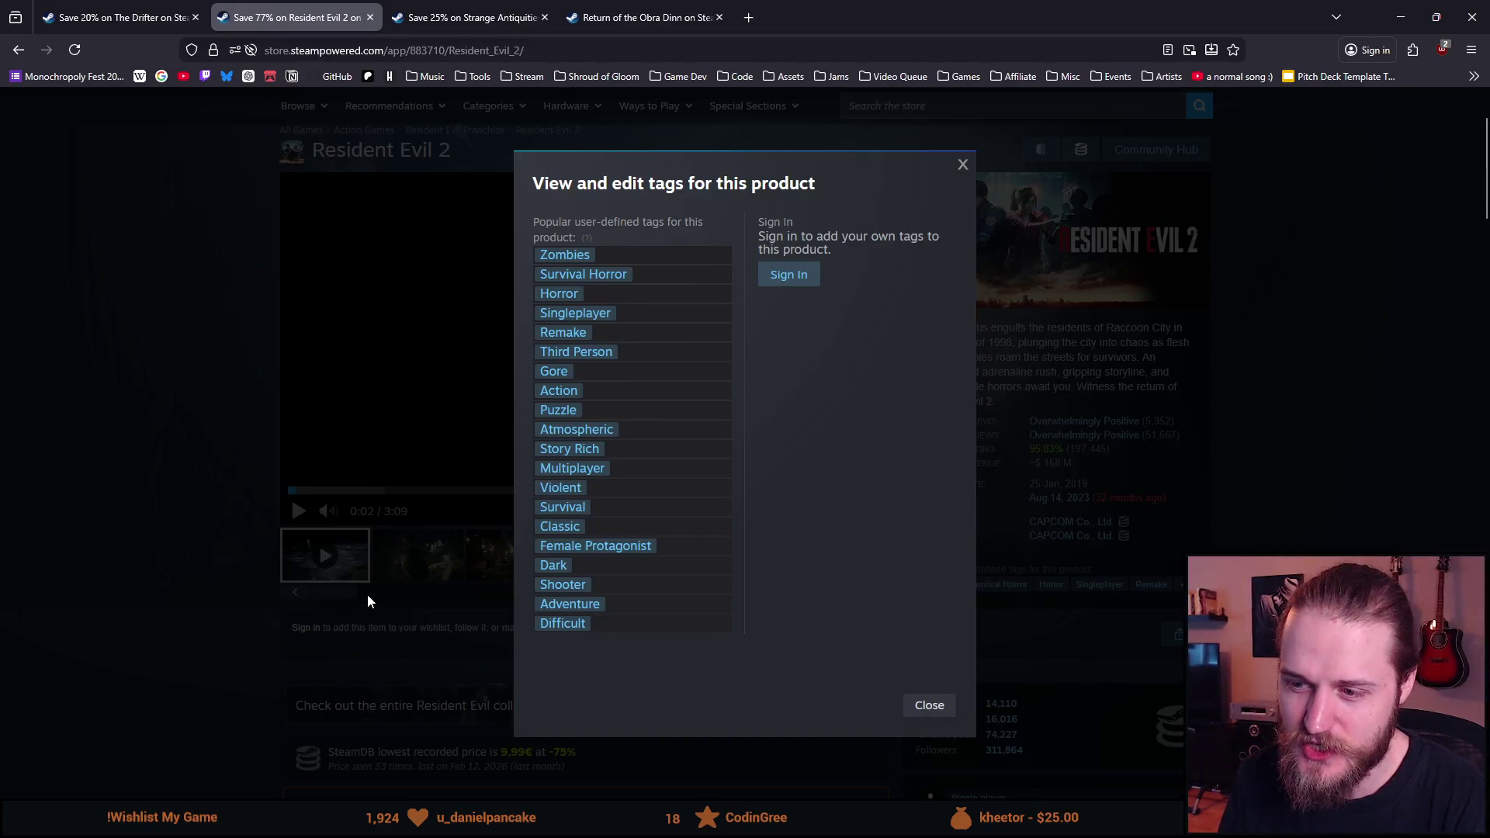
# Step: Close the Resident Evil 2 tags, then review Strange Antiquities' full user-defined tag list
pyautogui.click(366, 593)
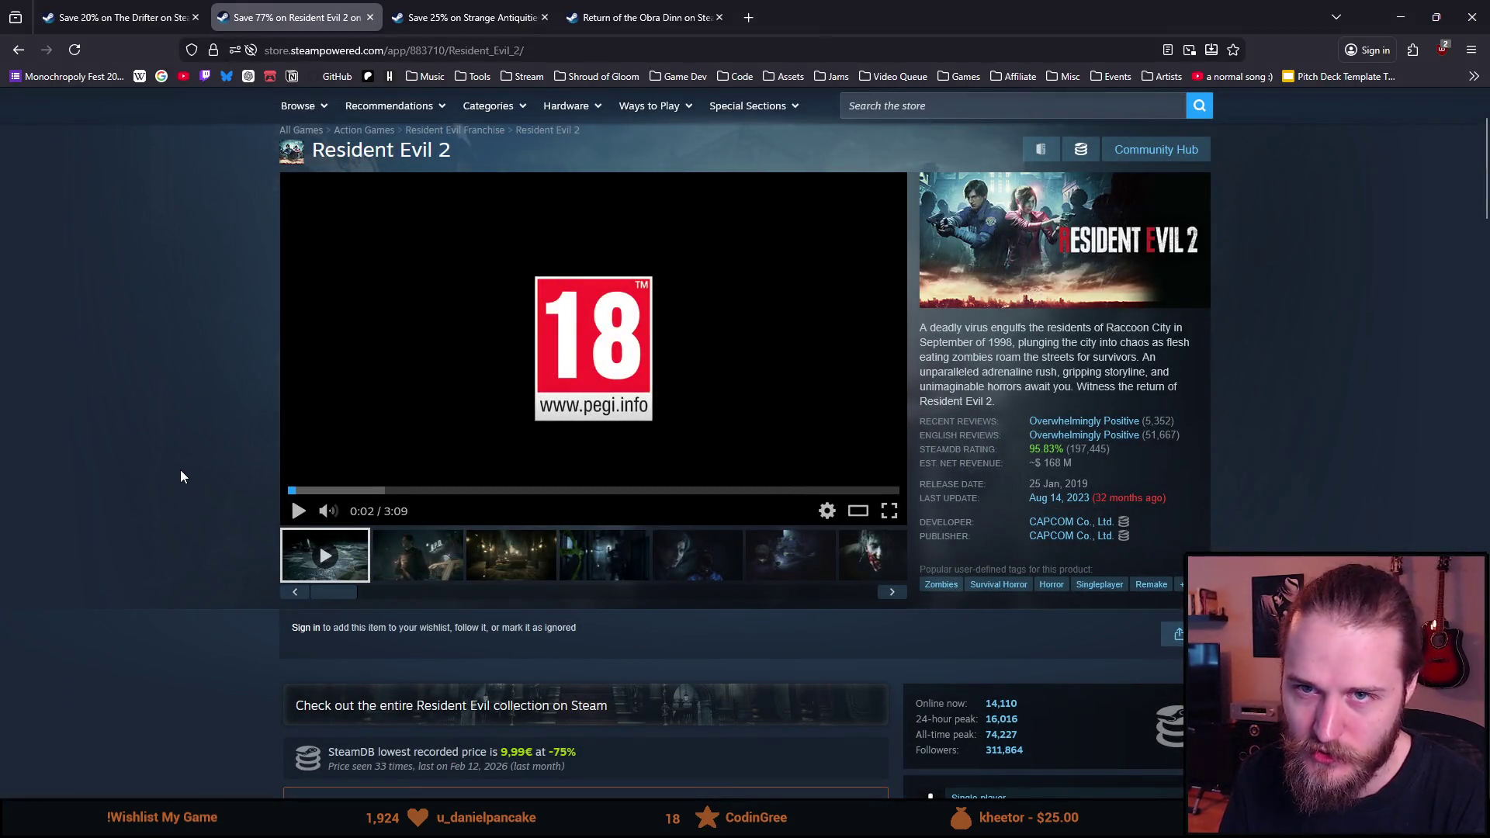
pyautogui.click(440, 20)
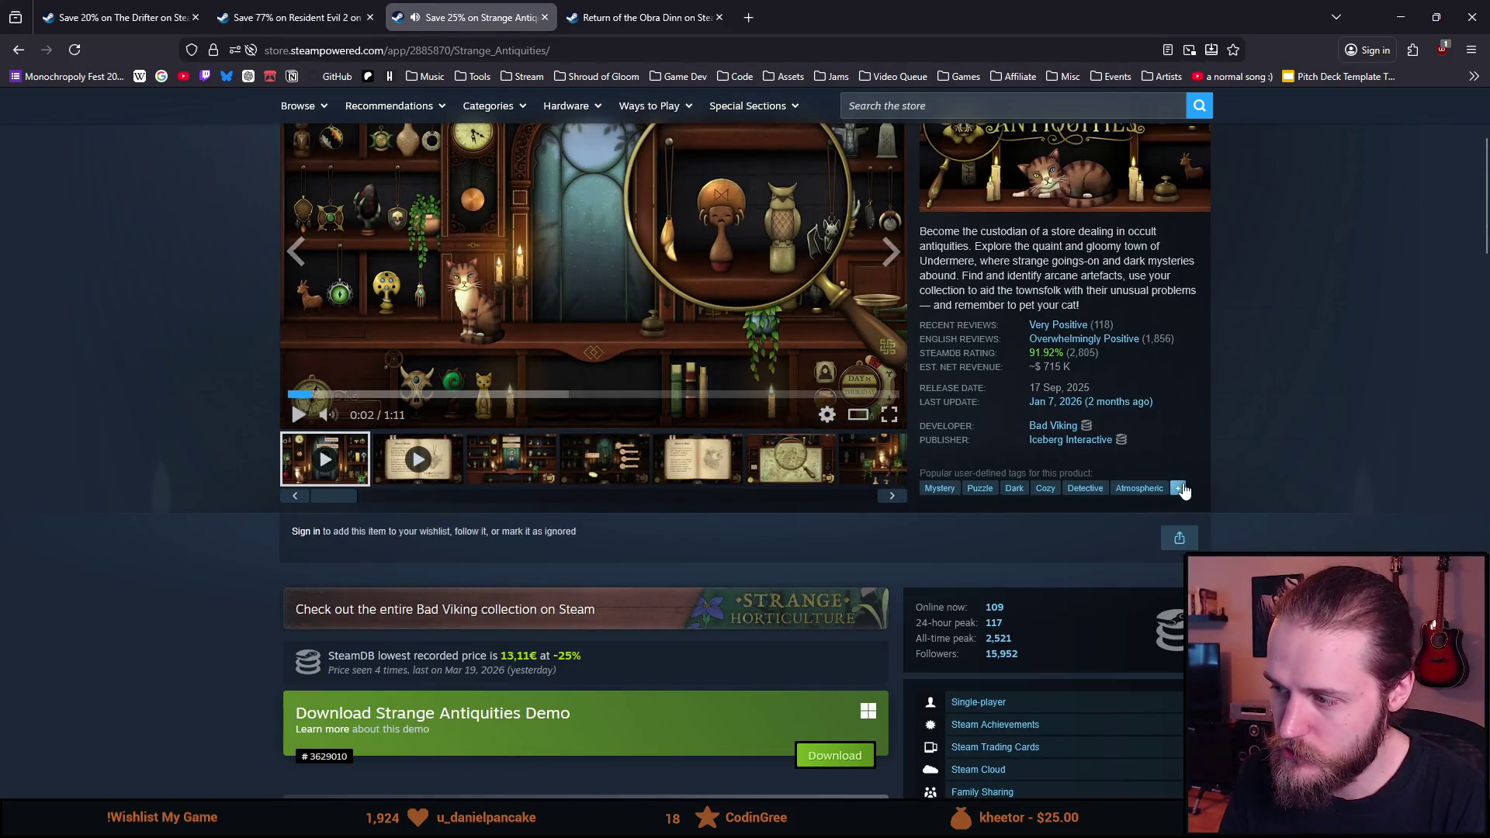
pyautogui.click(1179, 488)
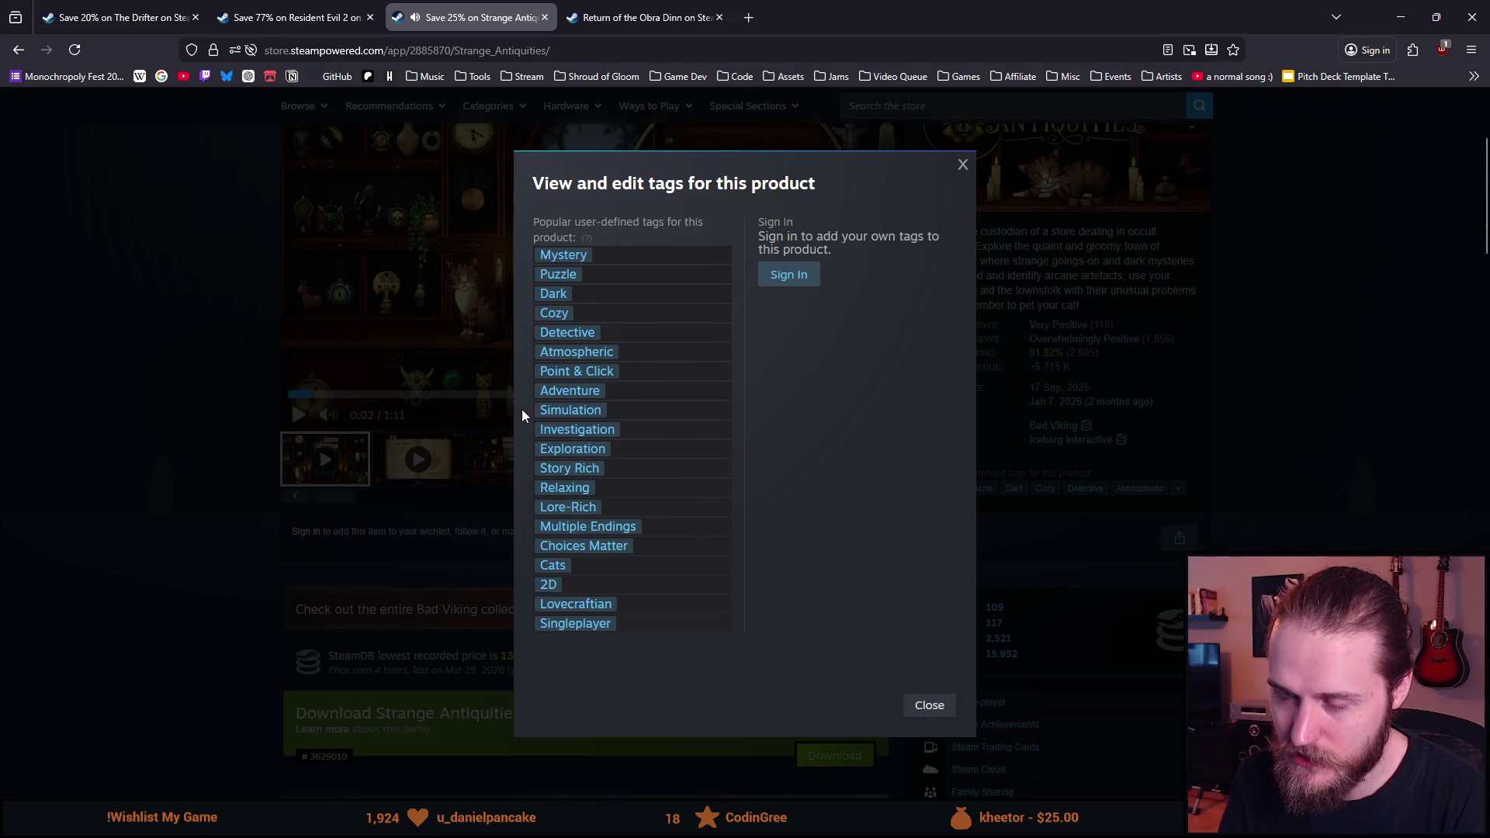
pyautogui.scroll(-1, 522, 408)
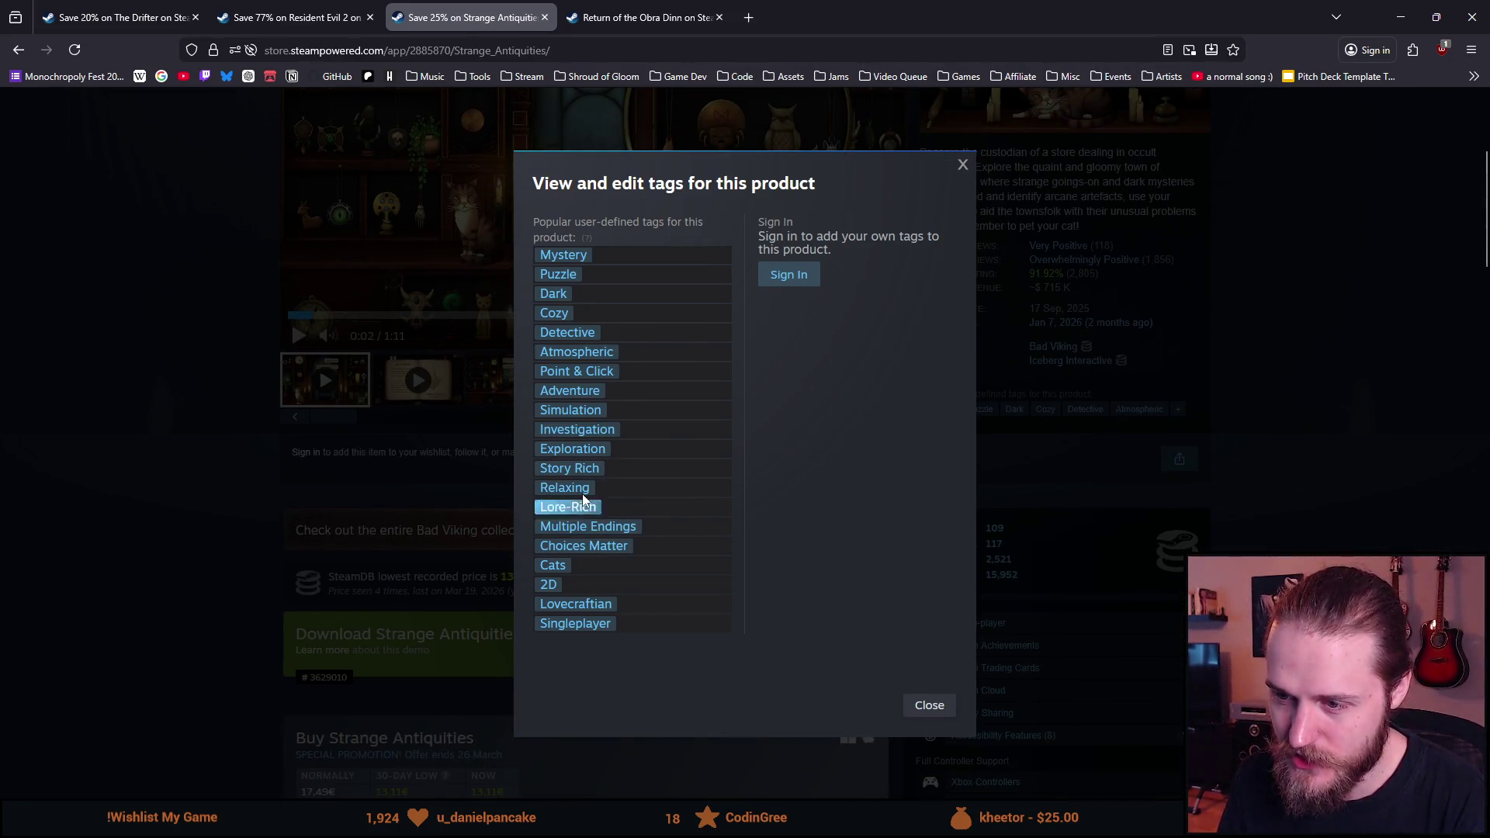
pyautogui.click(395, 396)
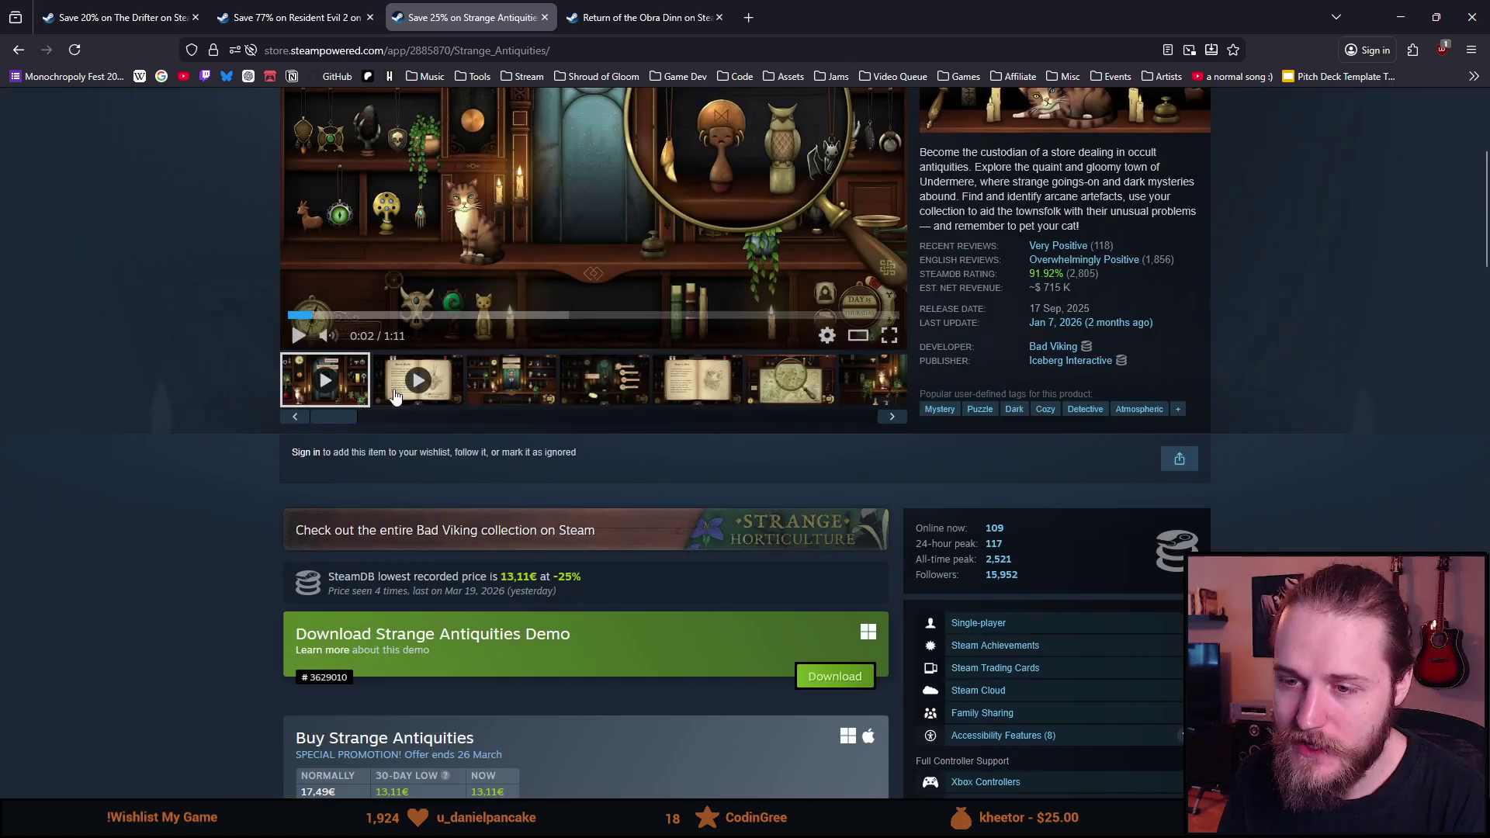
pyautogui.scroll(4, 198, 403)
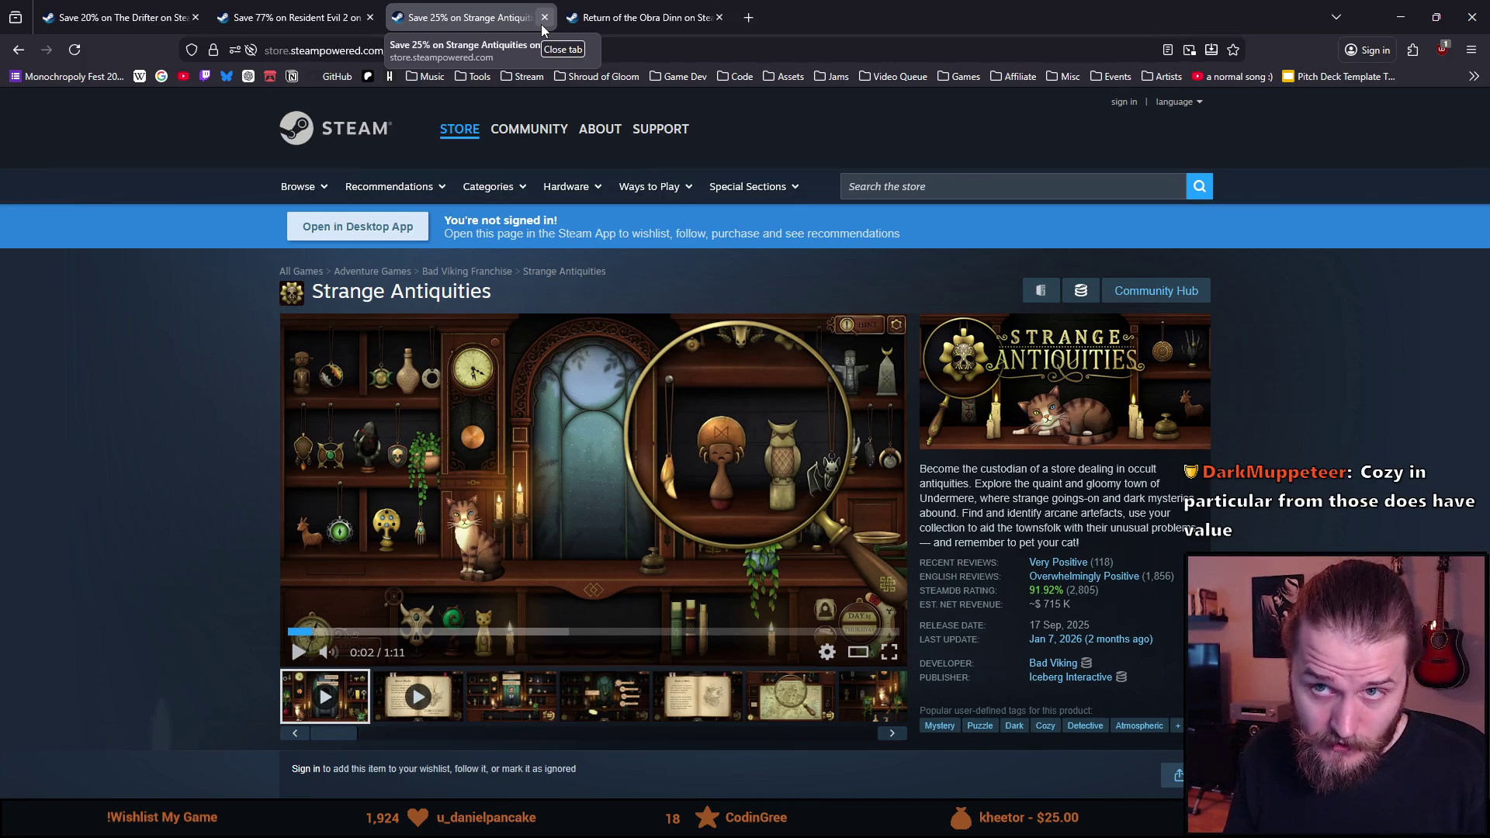
pyautogui.moveTo(444, 136)
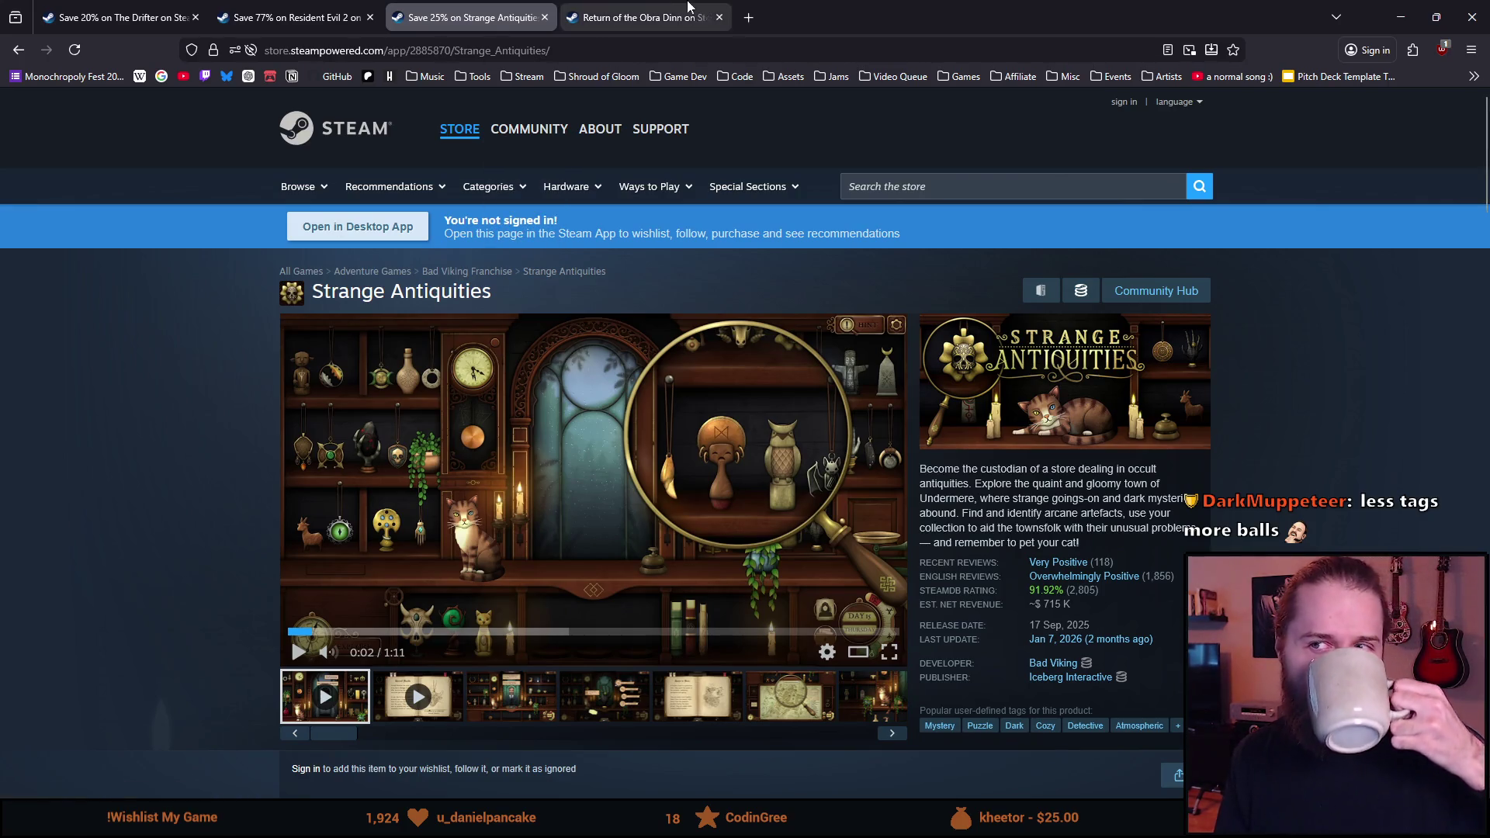
# Step: Review all of Return of the Obra Dinn's user-defined tags
pyautogui.click(648, 11)
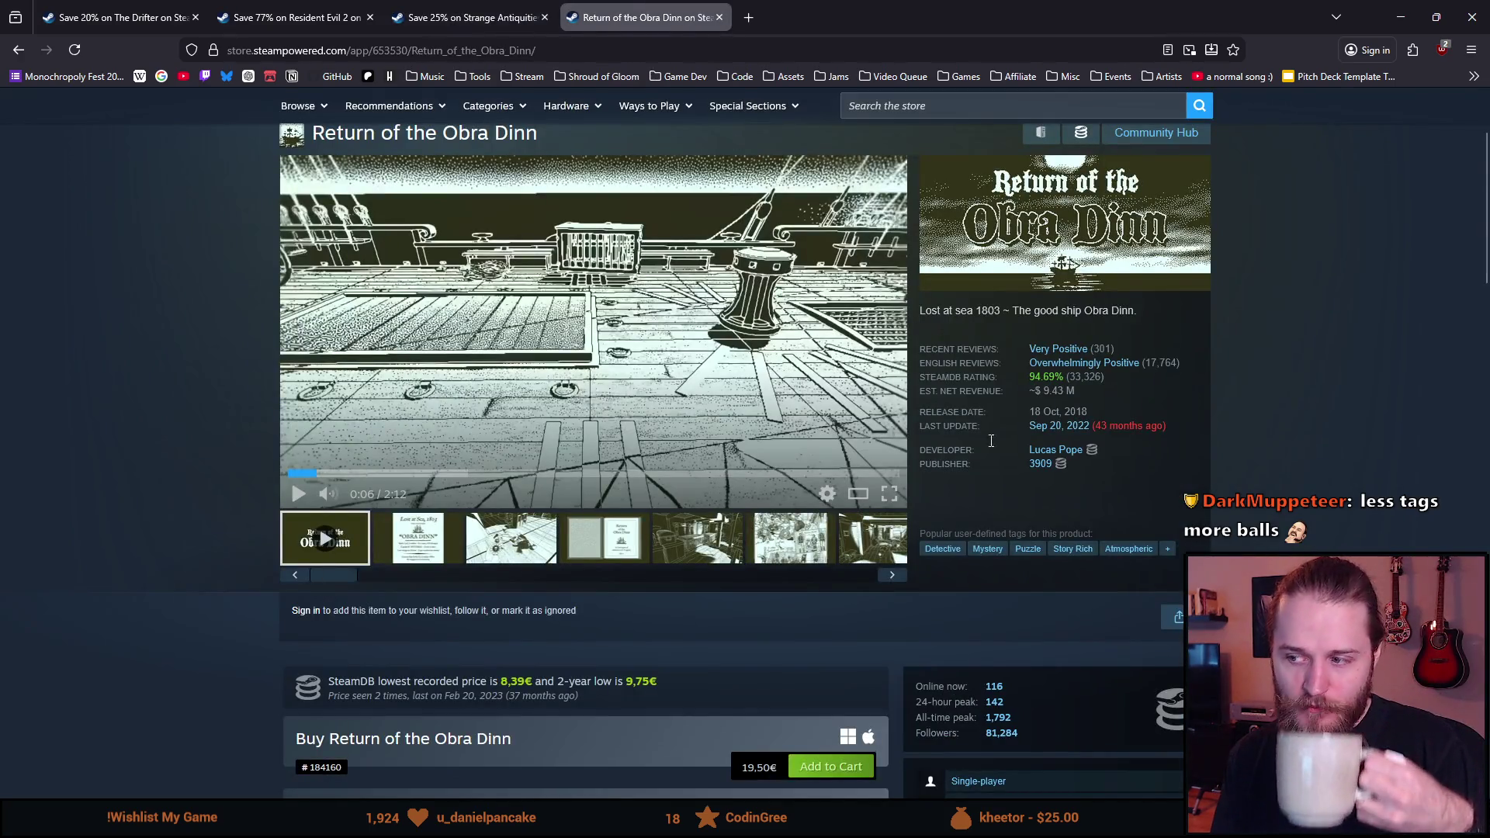
pyautogui.click(1165, 548)
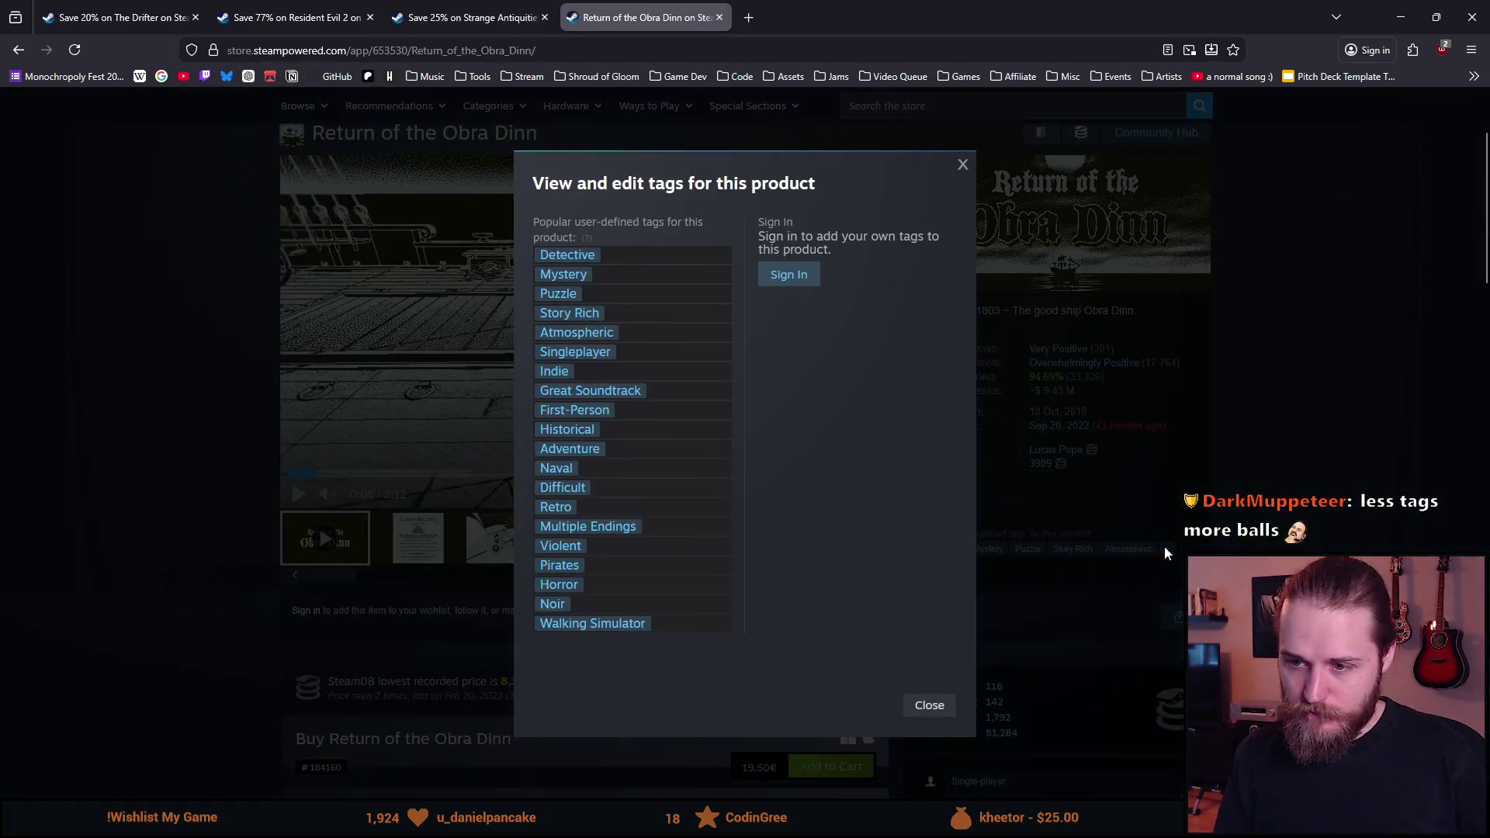
pyautogui.click(1139, 402)
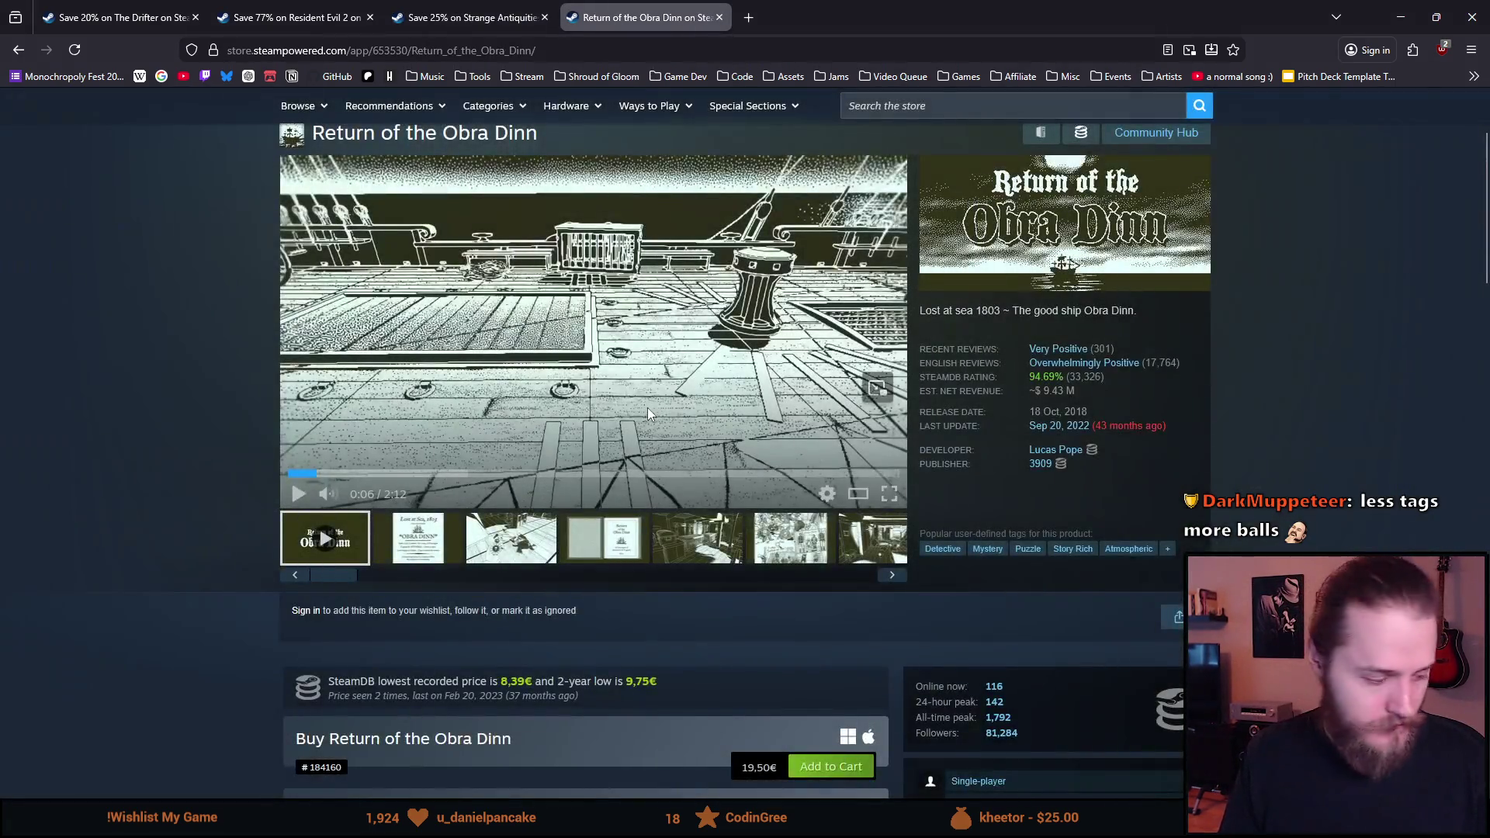
# Step: Close the Obra Dinn page and go to The Drifter store page
pyautogui.click(716, 18)
pyautogui.click(345, 19)
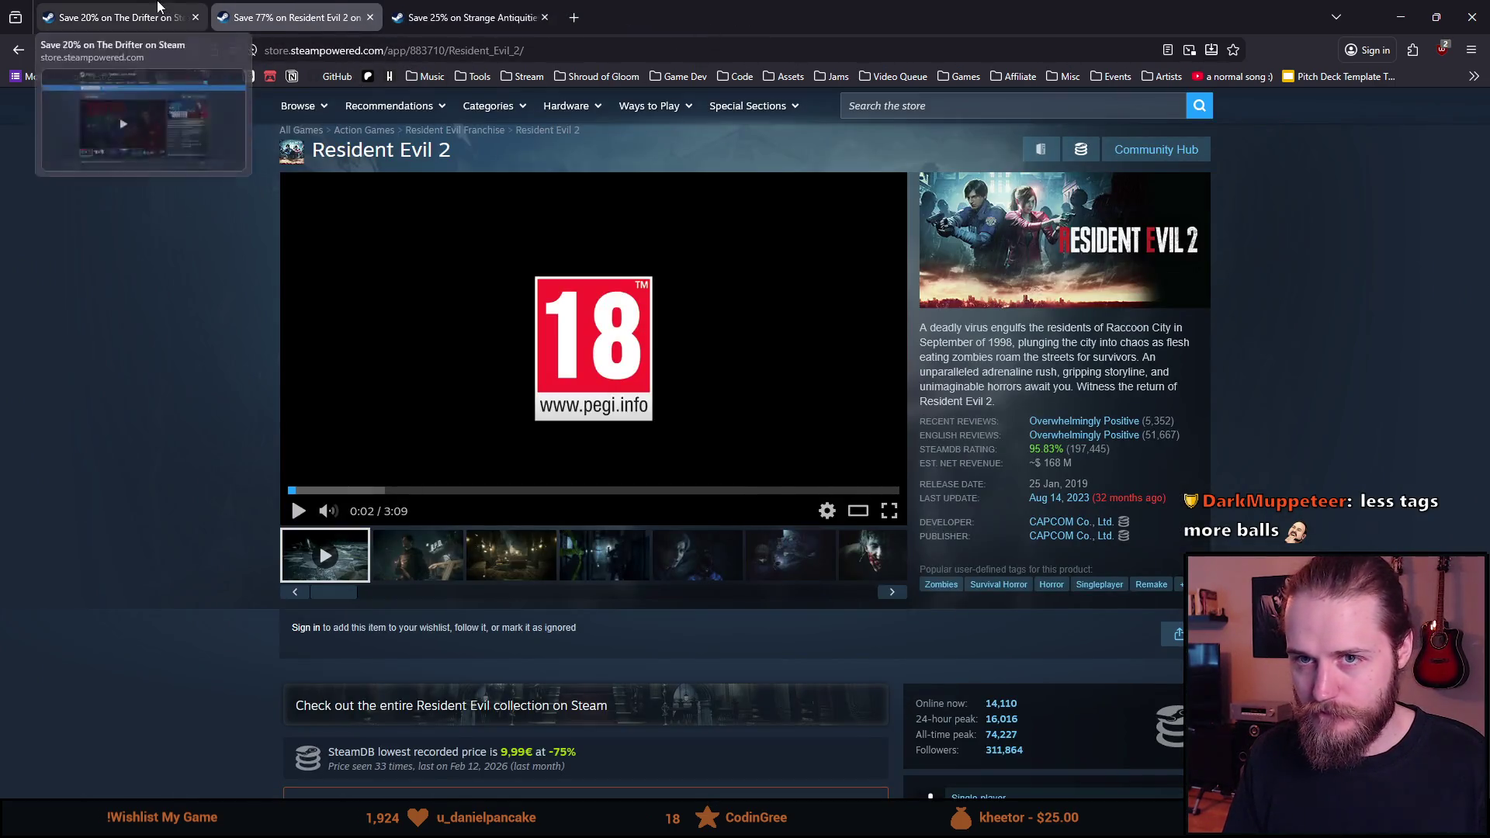
pyautogui.click(120, 17)
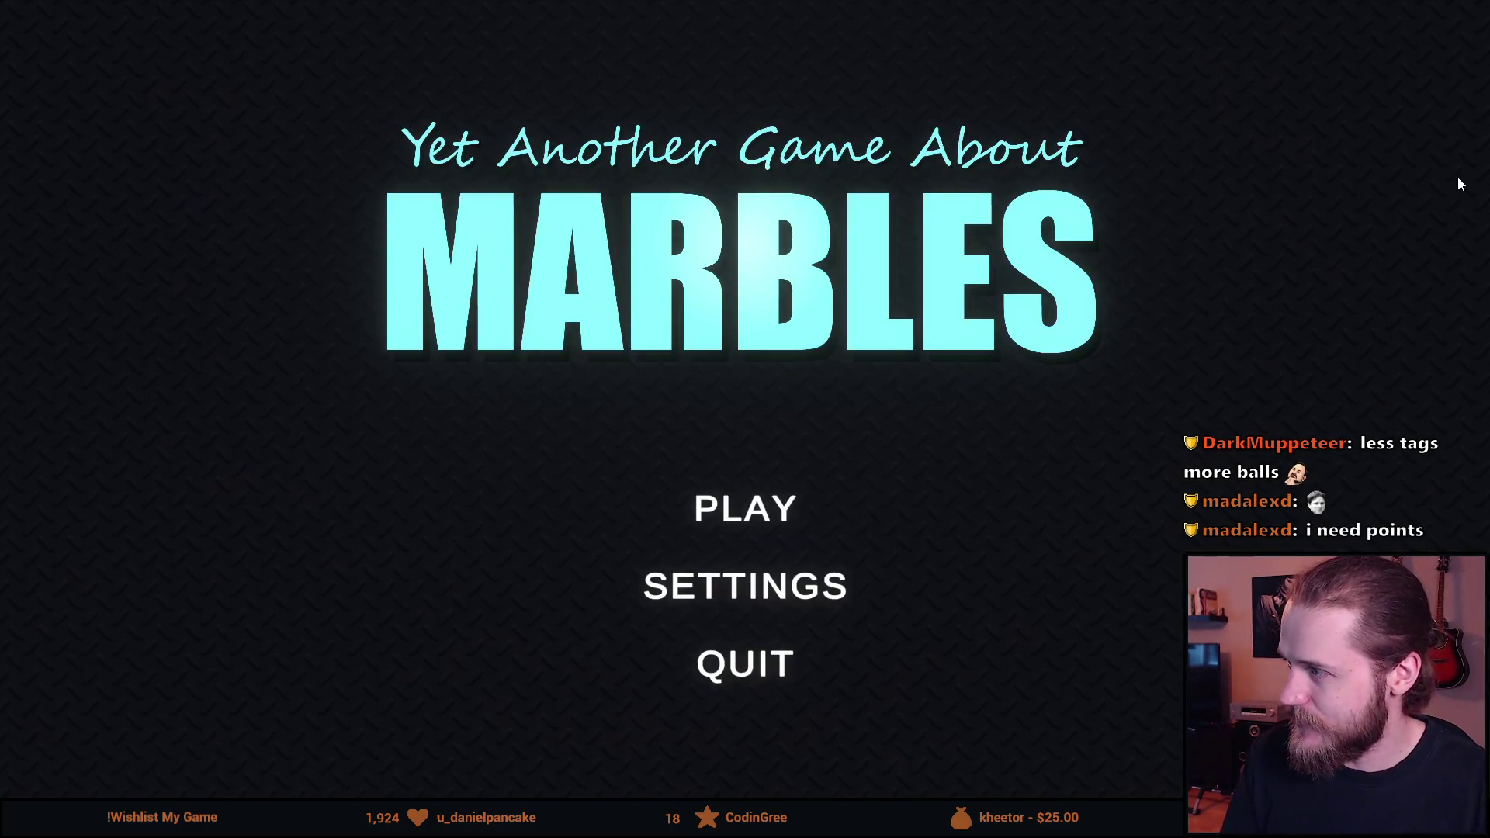
# Step: Choose PLAY to reach the map selection with The Descent, The Gigaplinko and The Teleporter
pyautogui.click(757, 515)
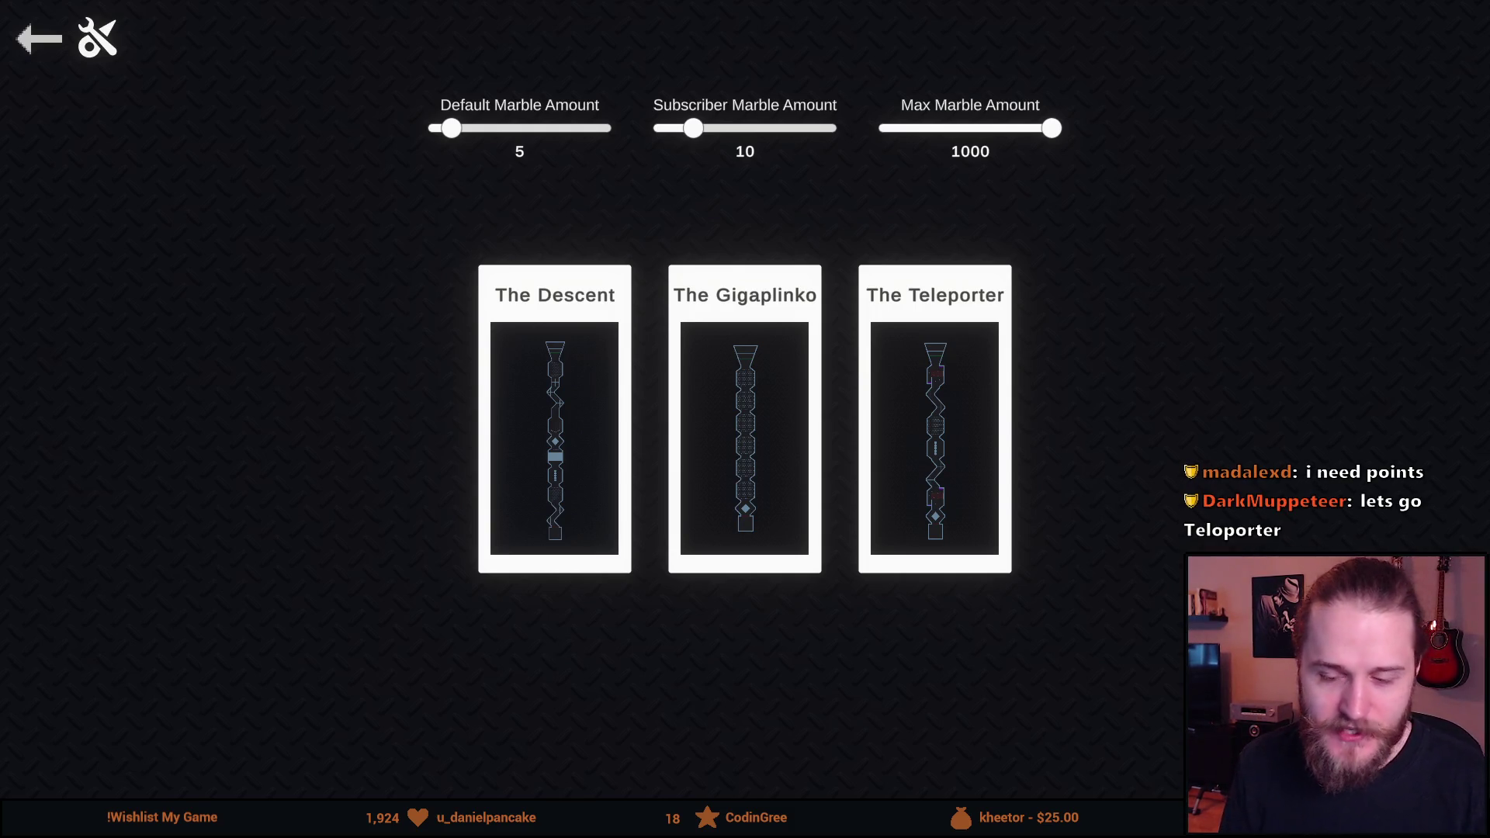
# Step: Load The Teleporter map into its race lobby
pyautogui.click(930, 374)
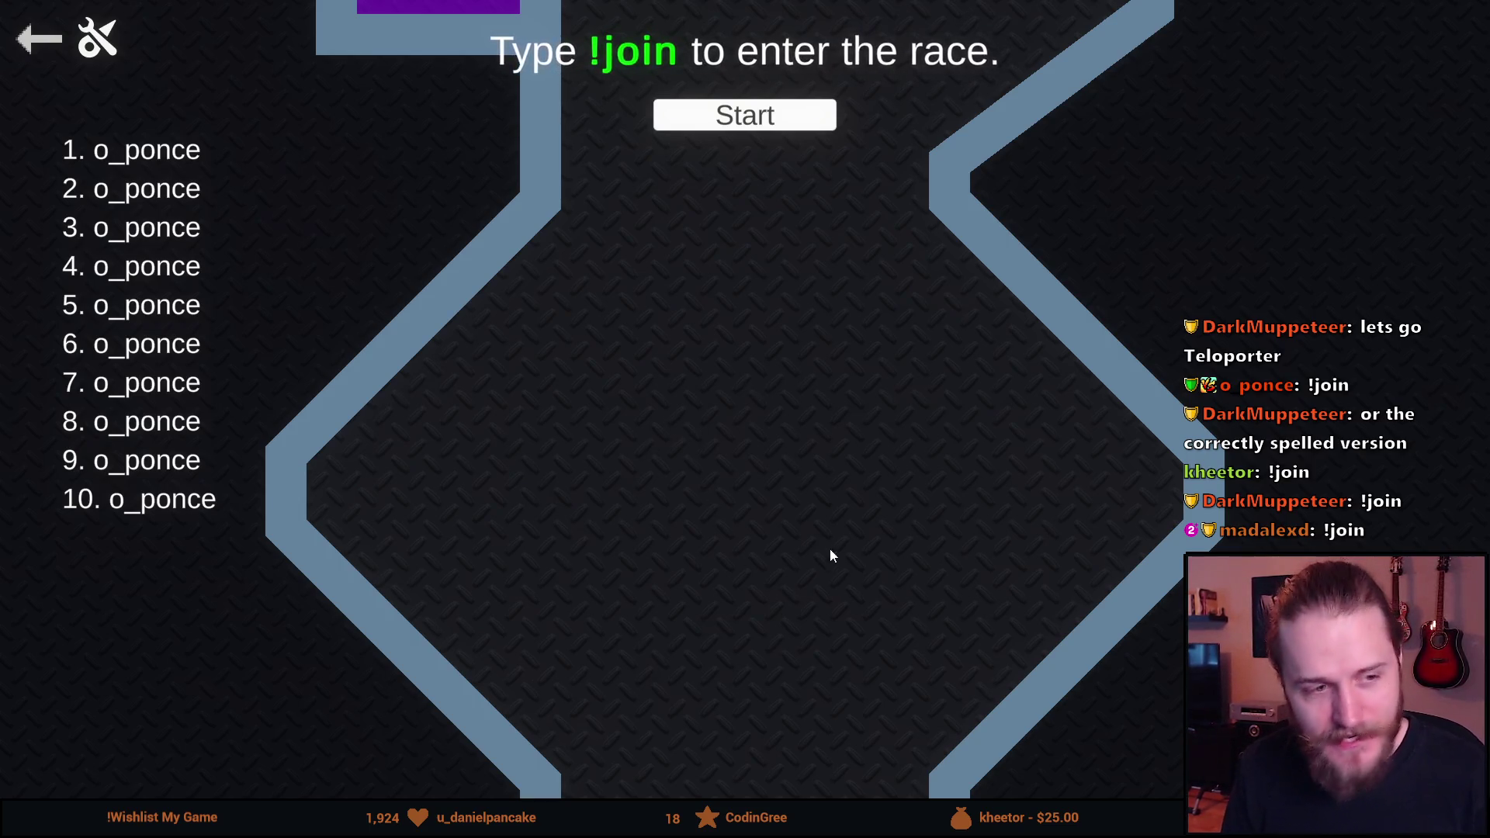
# Step: Zoom out over the track, then zoom in on the start funnel as viewers join
pyautogui.scroll(-5, 681, 499)
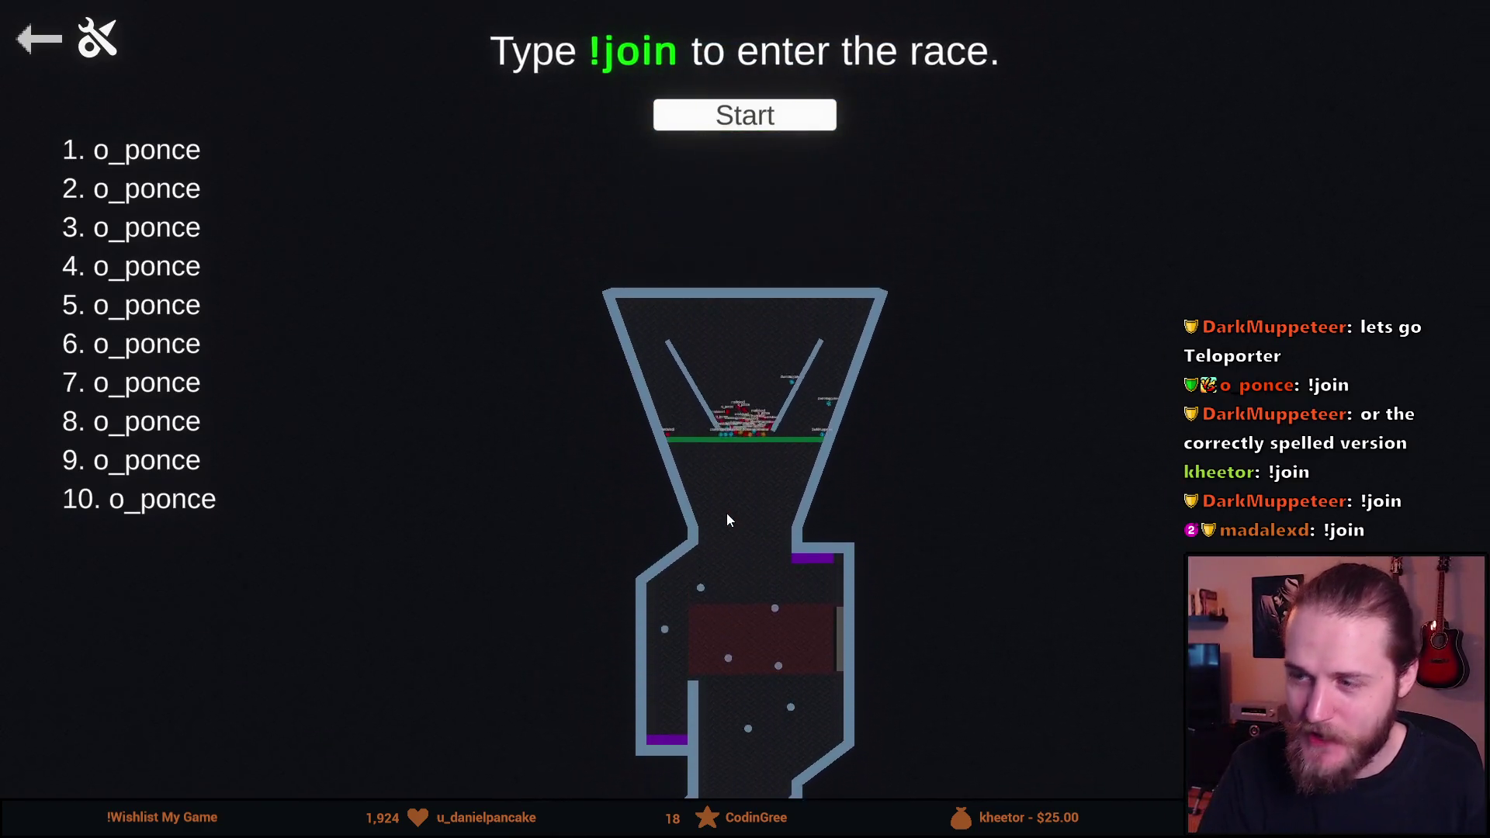
pyautogui.scroll(5, 758, 537)
pyautogui.scroll(5, 758, 537)
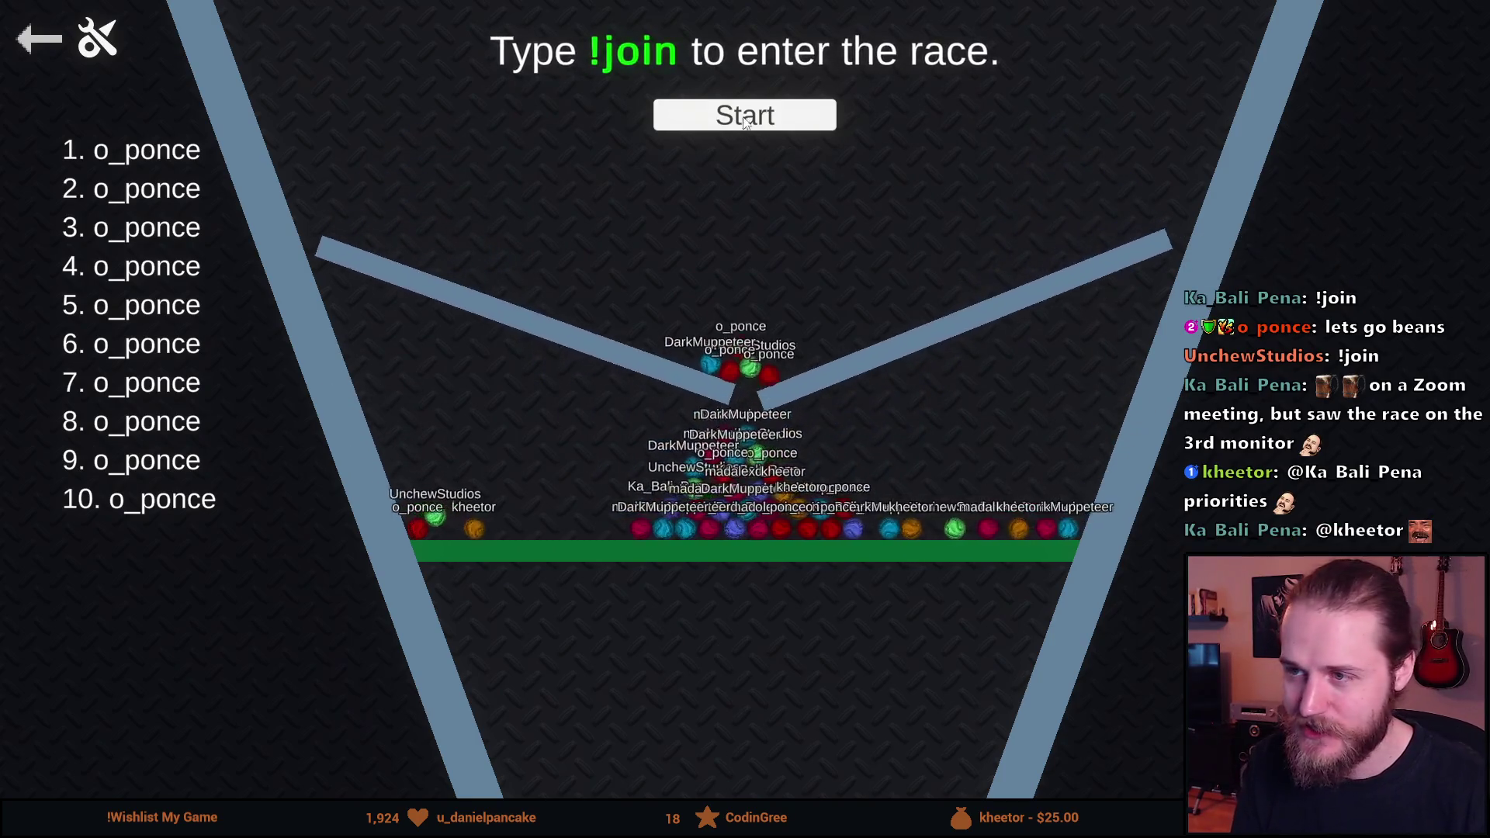
# Step: Run the marble race, then back out of the results to the main menu and choose QUIT
pyautogui.click(683, 116)
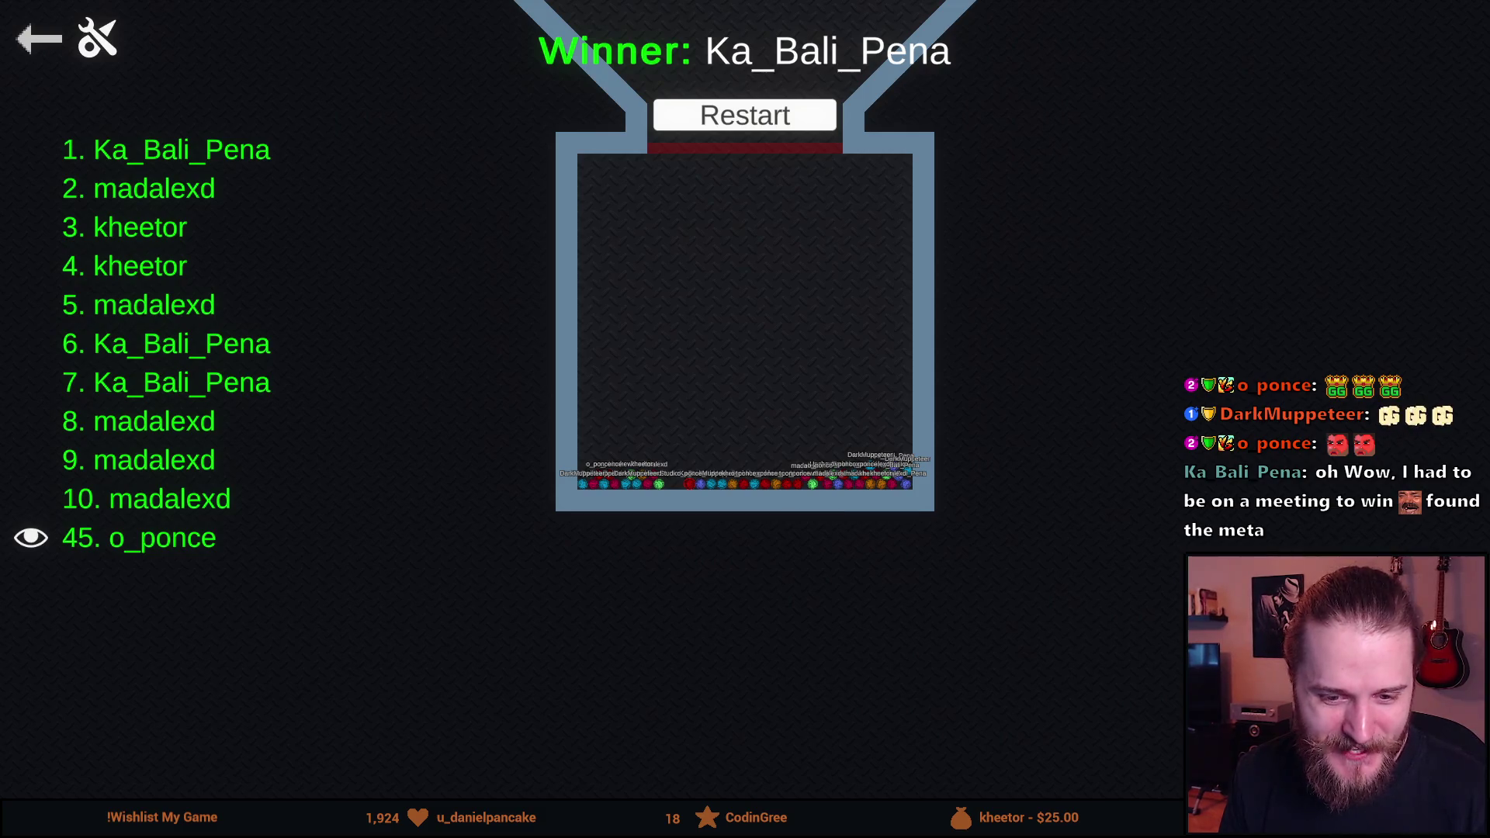
pyautogui.click(31, 45)
pyautogui.click(33, 38)
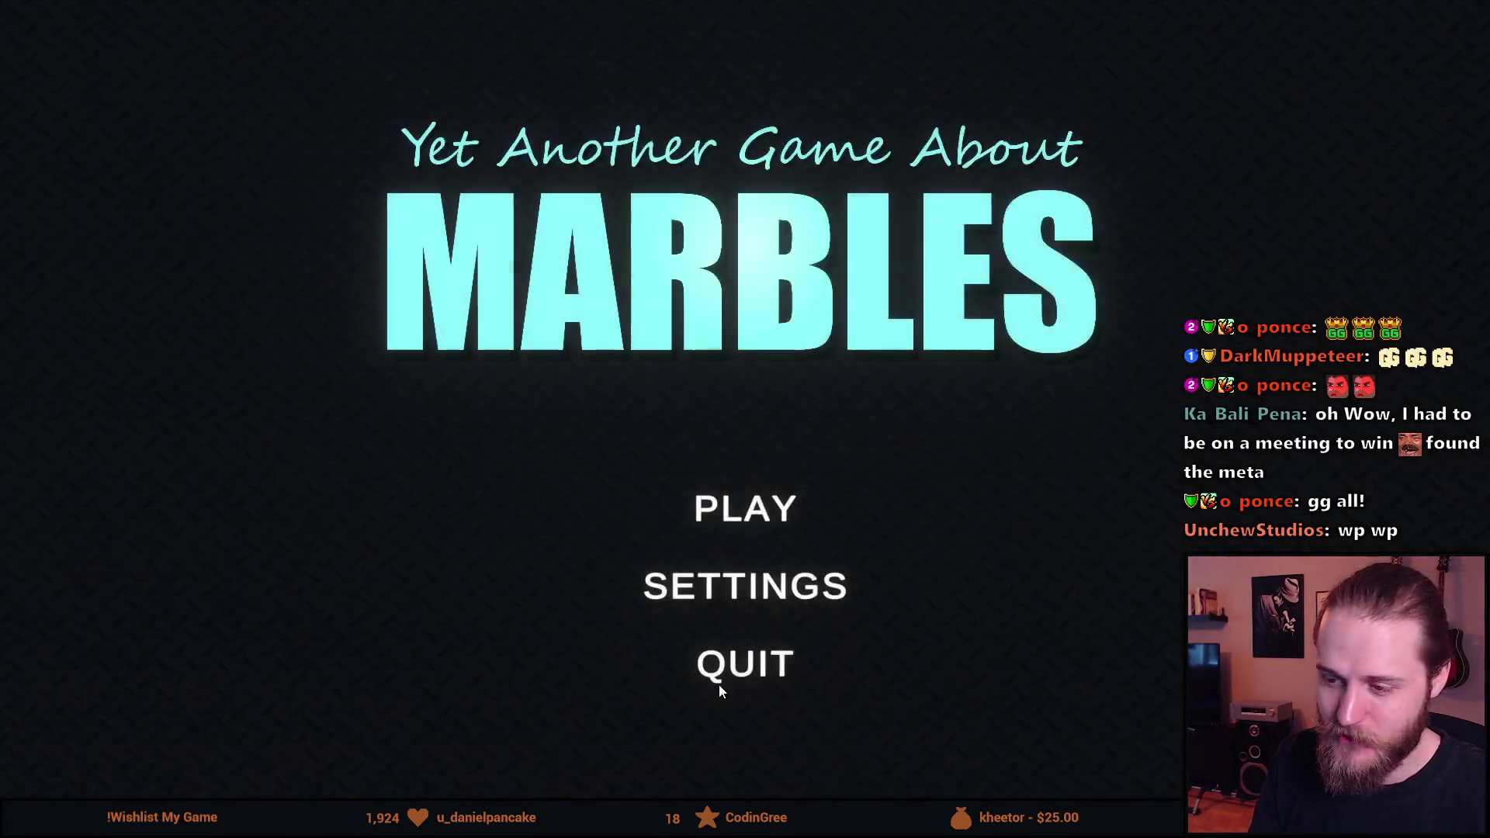
pyautogui.click(718, 683)
# Step: Confirm quitting the game and view The Drifter's full tag list
pyautogui.click(665, 516)
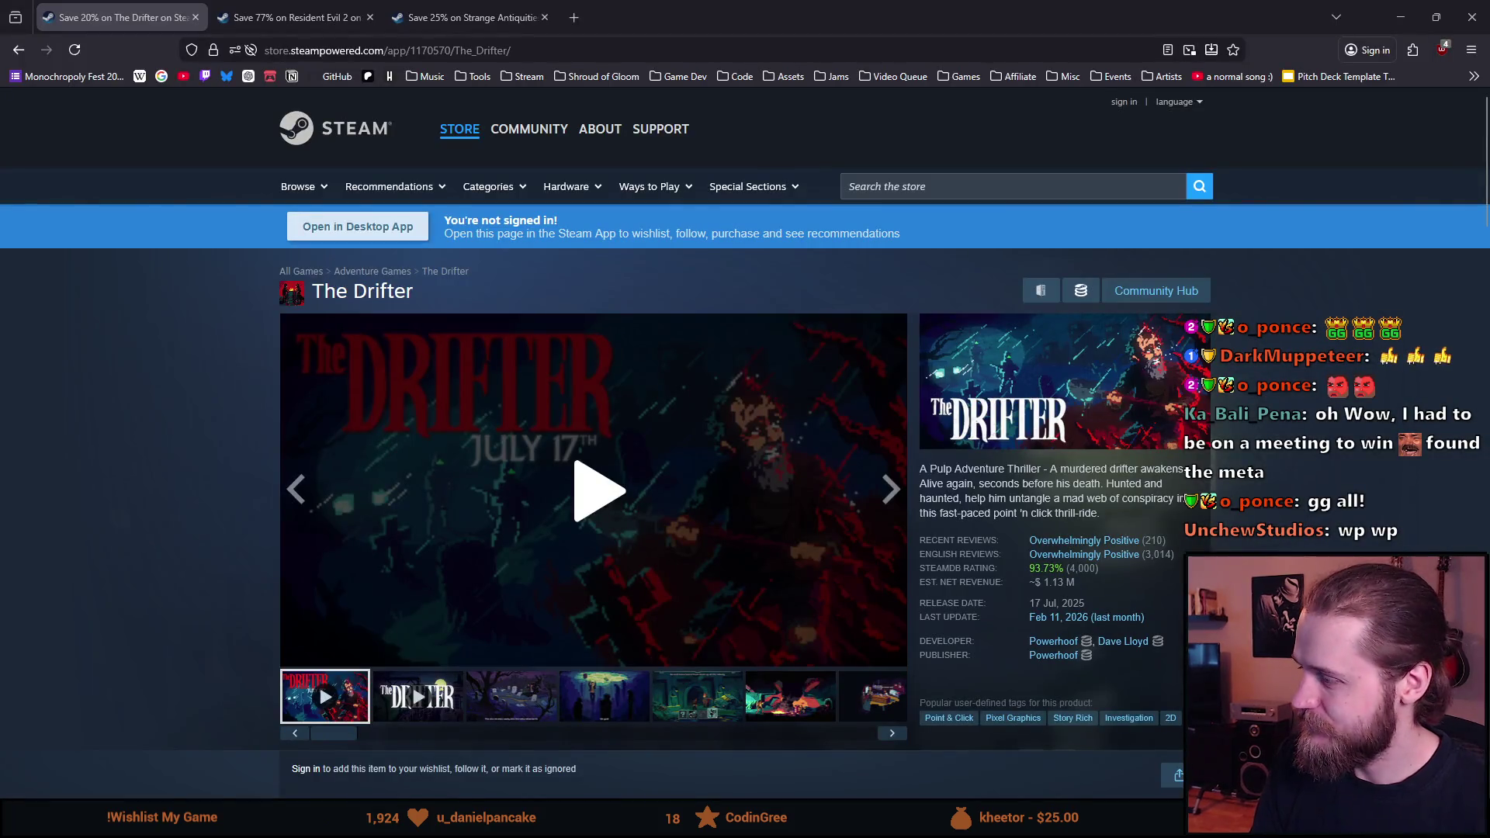
pyautogui.scroll(-2, 798, 373)
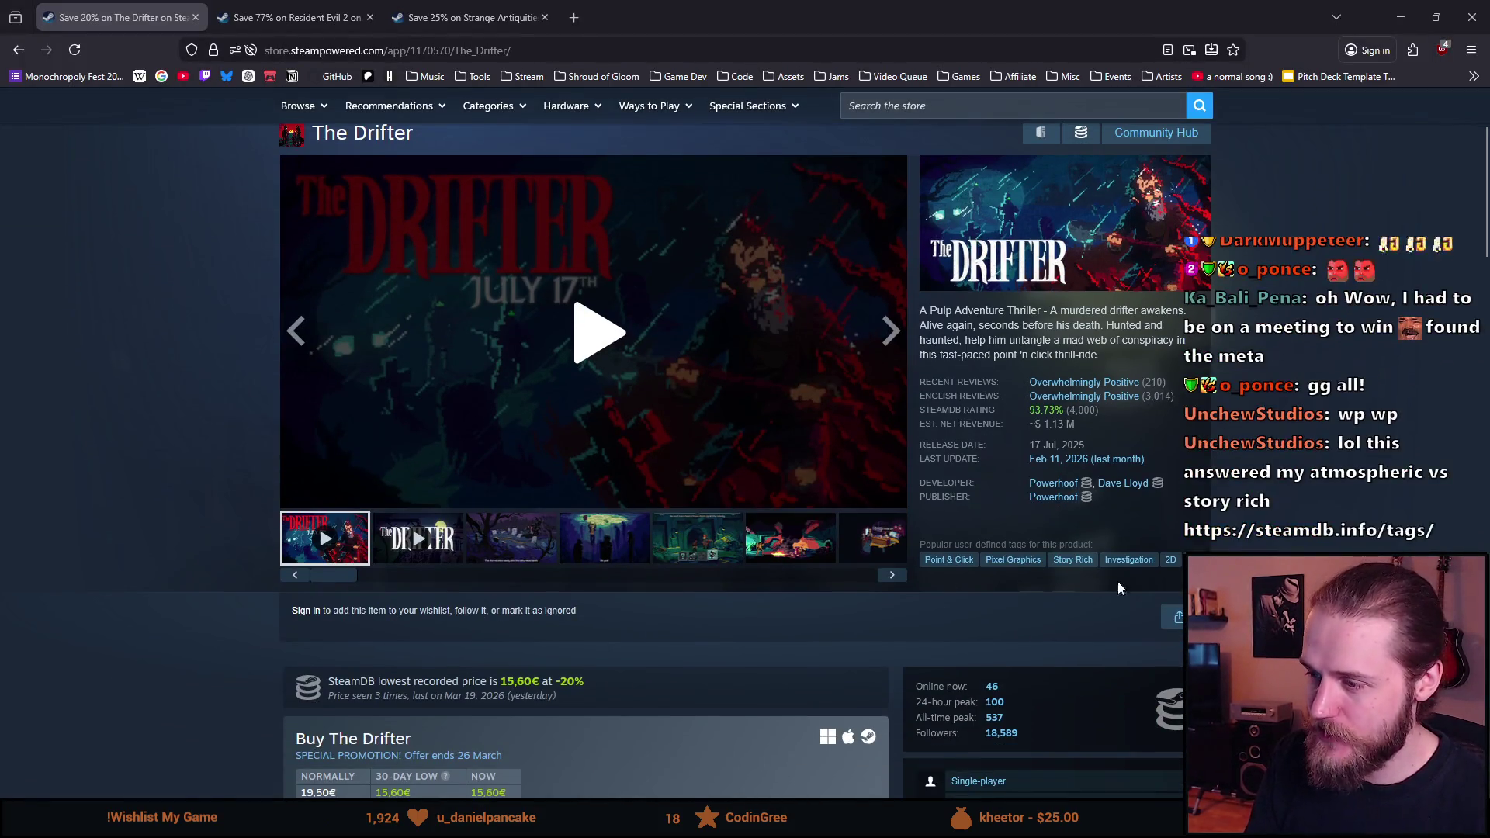
pyautogui.click(1189, 559)
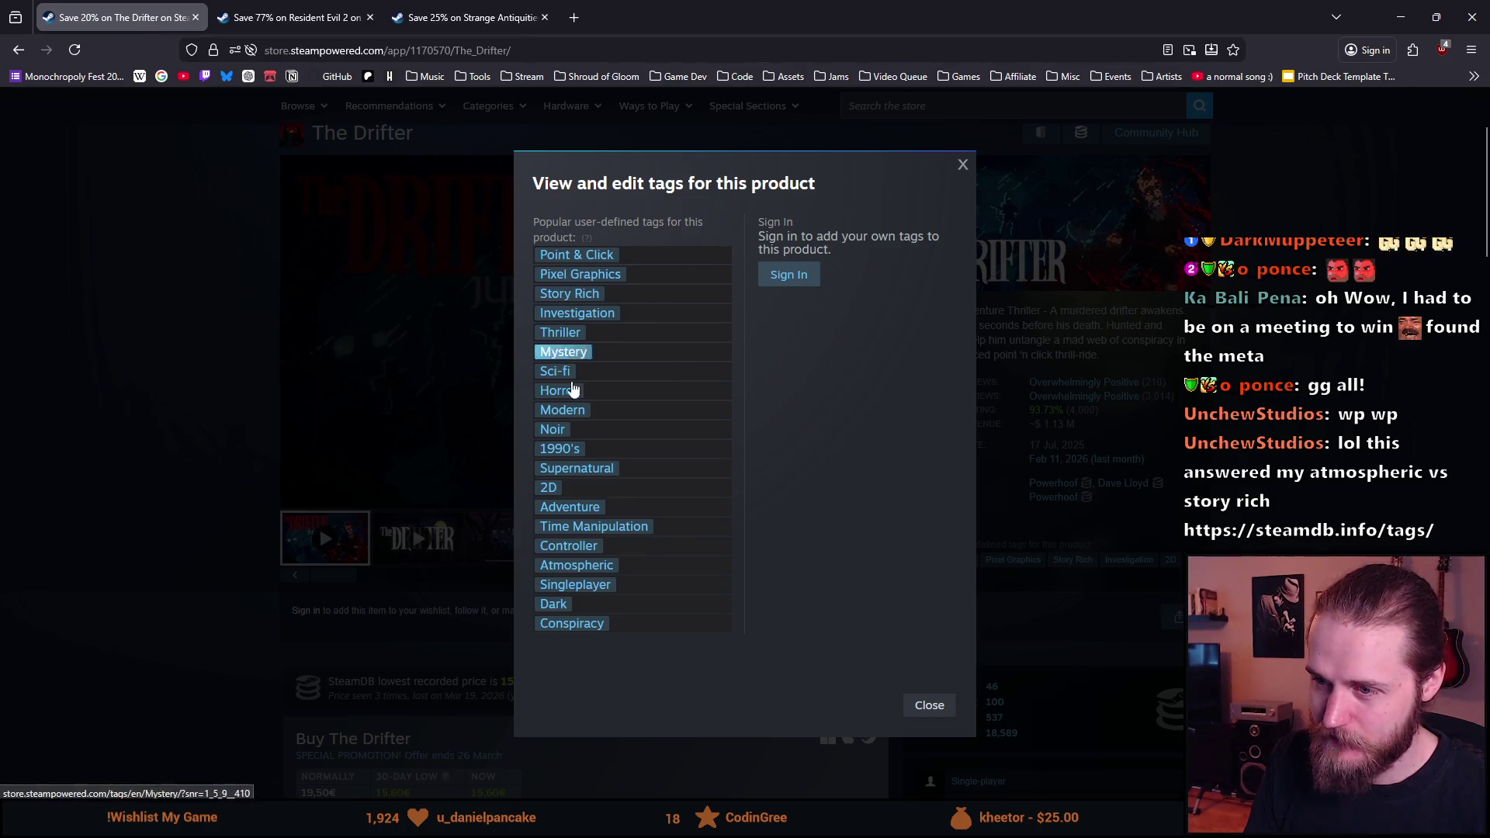
pyautogui.click(267, 589)
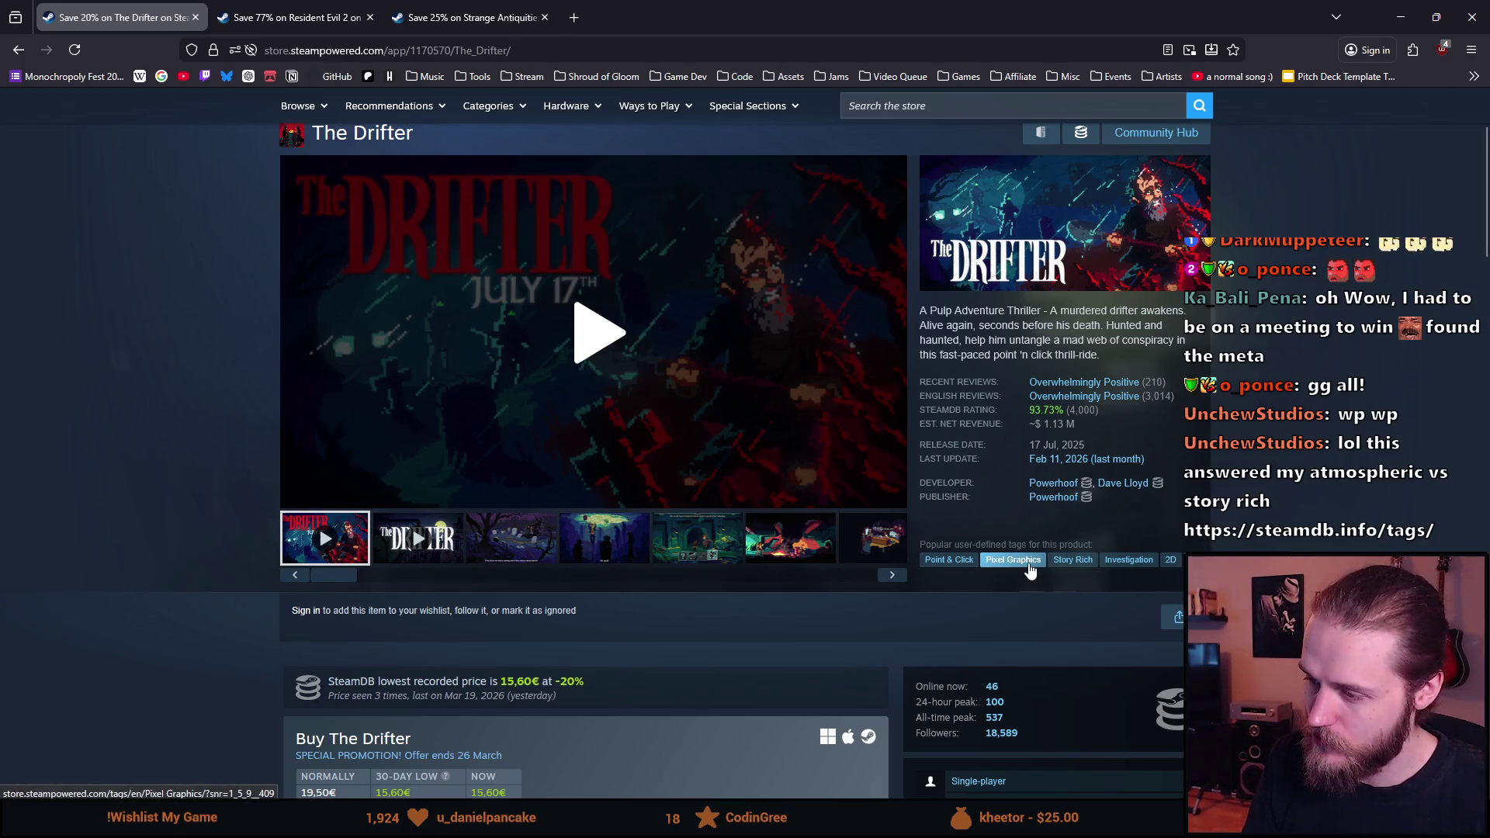
# Step: Recheck The Drifter's tags, then dock the SteamDB tags window as a browser tab
pyautogui.click(1190, 560)
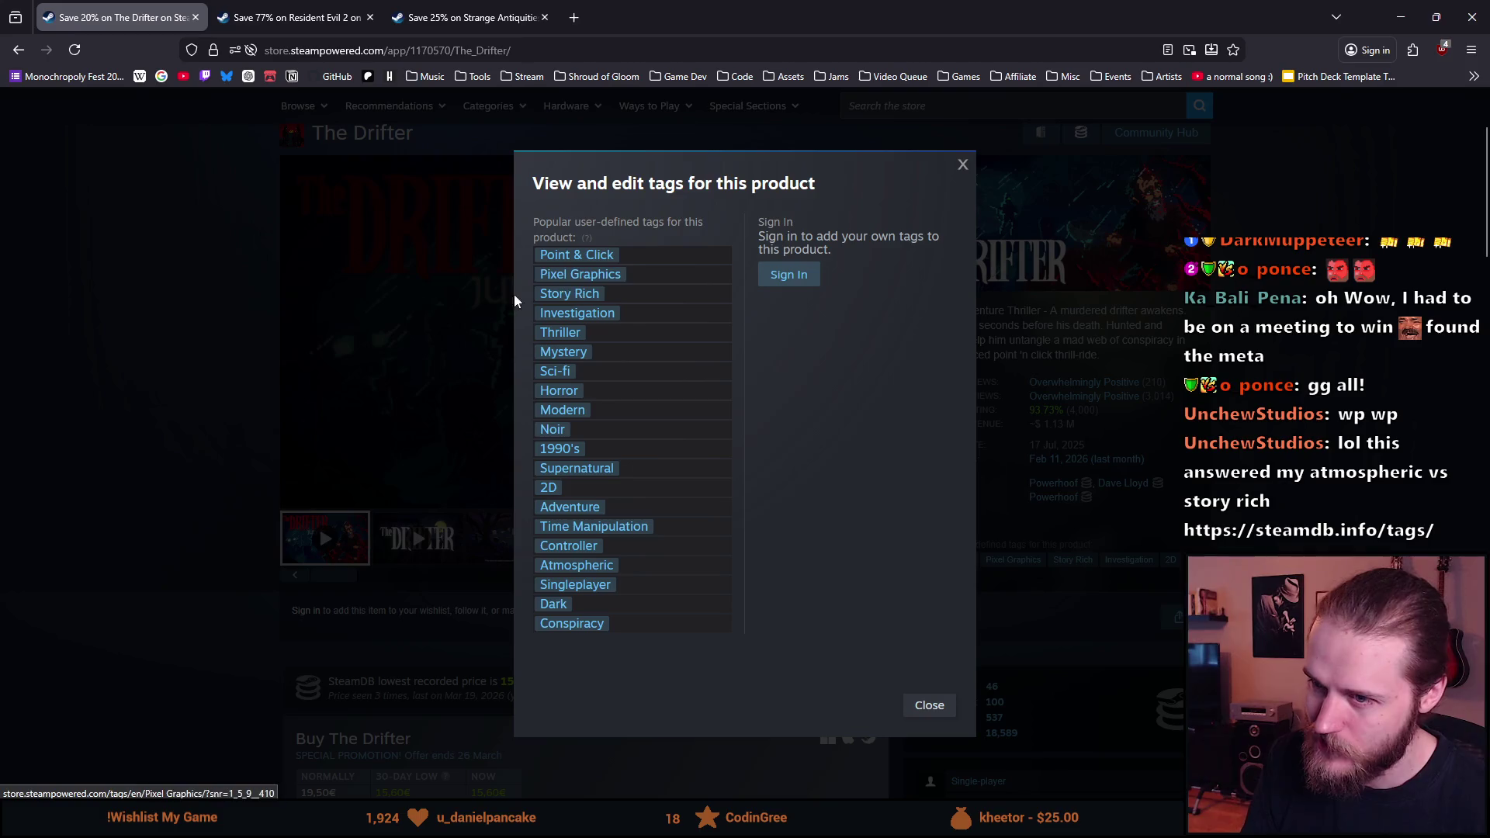
pyautogui.click(107, 278)
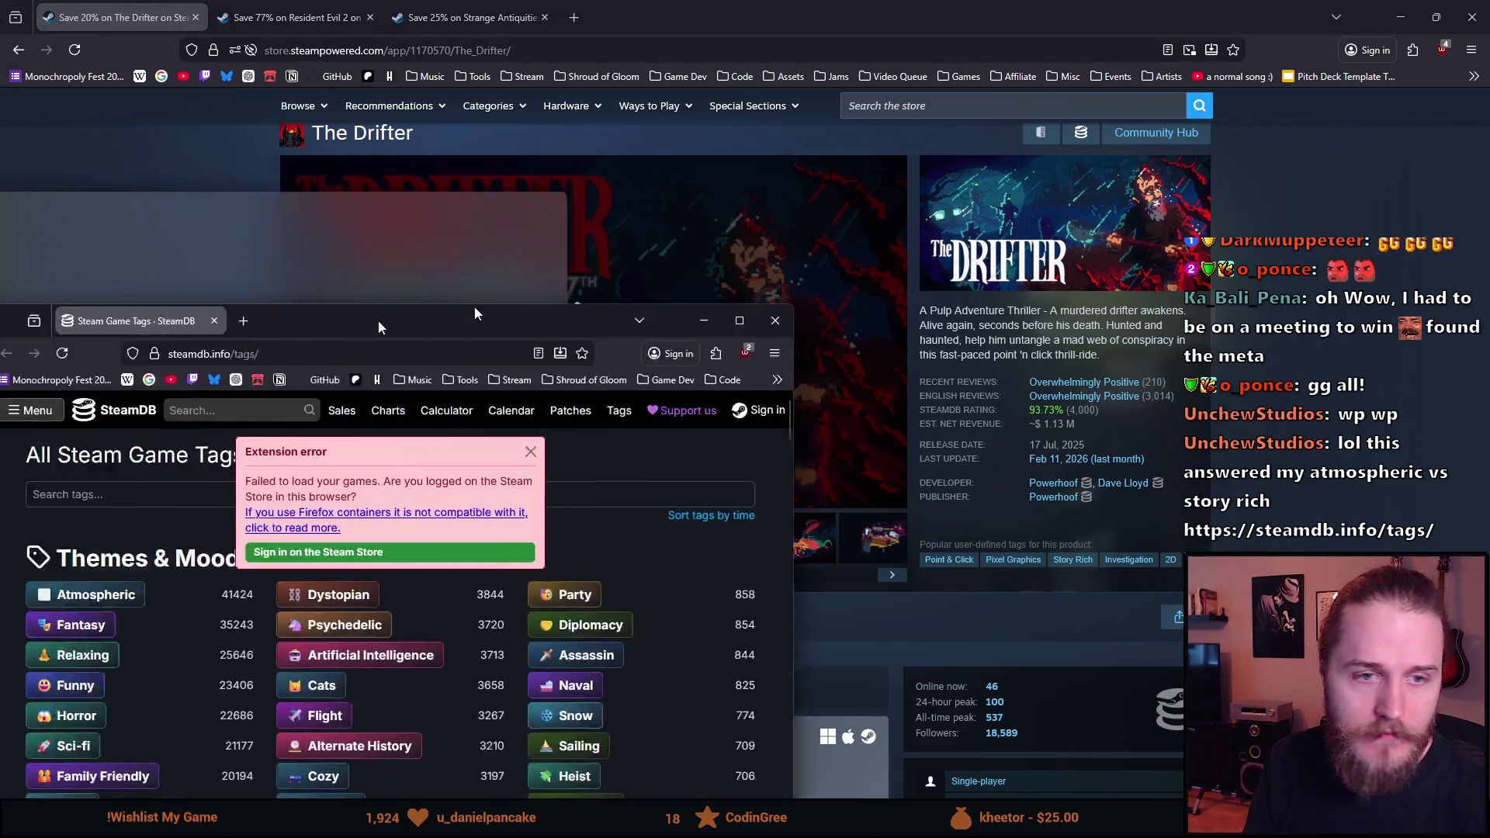
pyautogui.moveTo(473, 306)
pyautogui.mouseDown()
pyautogui.moveTo(715, 70)
pyautogui.moveTo(640, 29)
pyautogui.mouseUp()
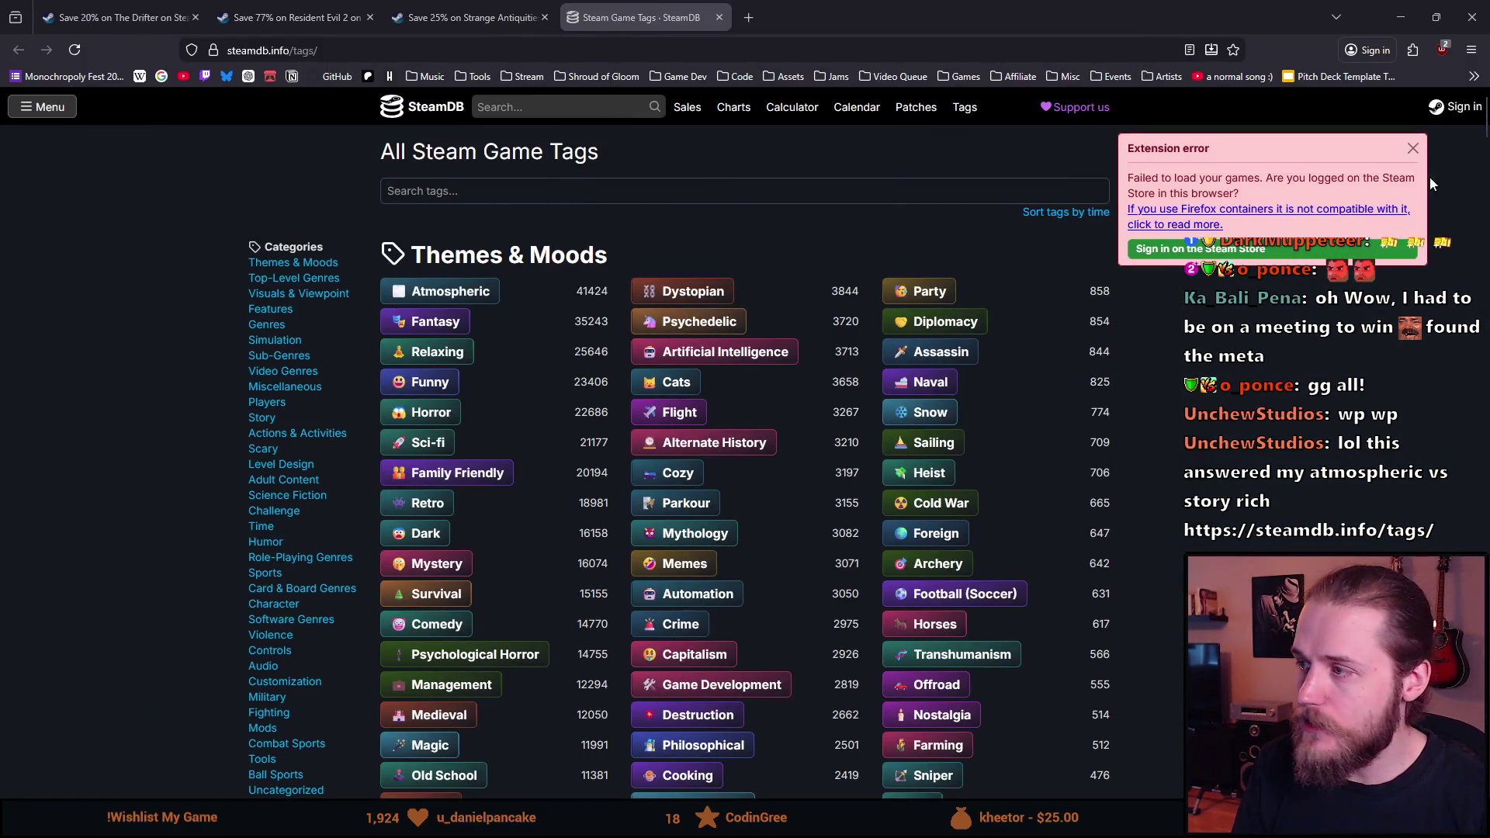
# Step: Dismiss the extension error and browse the tags, selecting Atmospheric's count 41424
pyautogui.click(1412, 147)
pyautogui.scroll(-2, 537, 397)
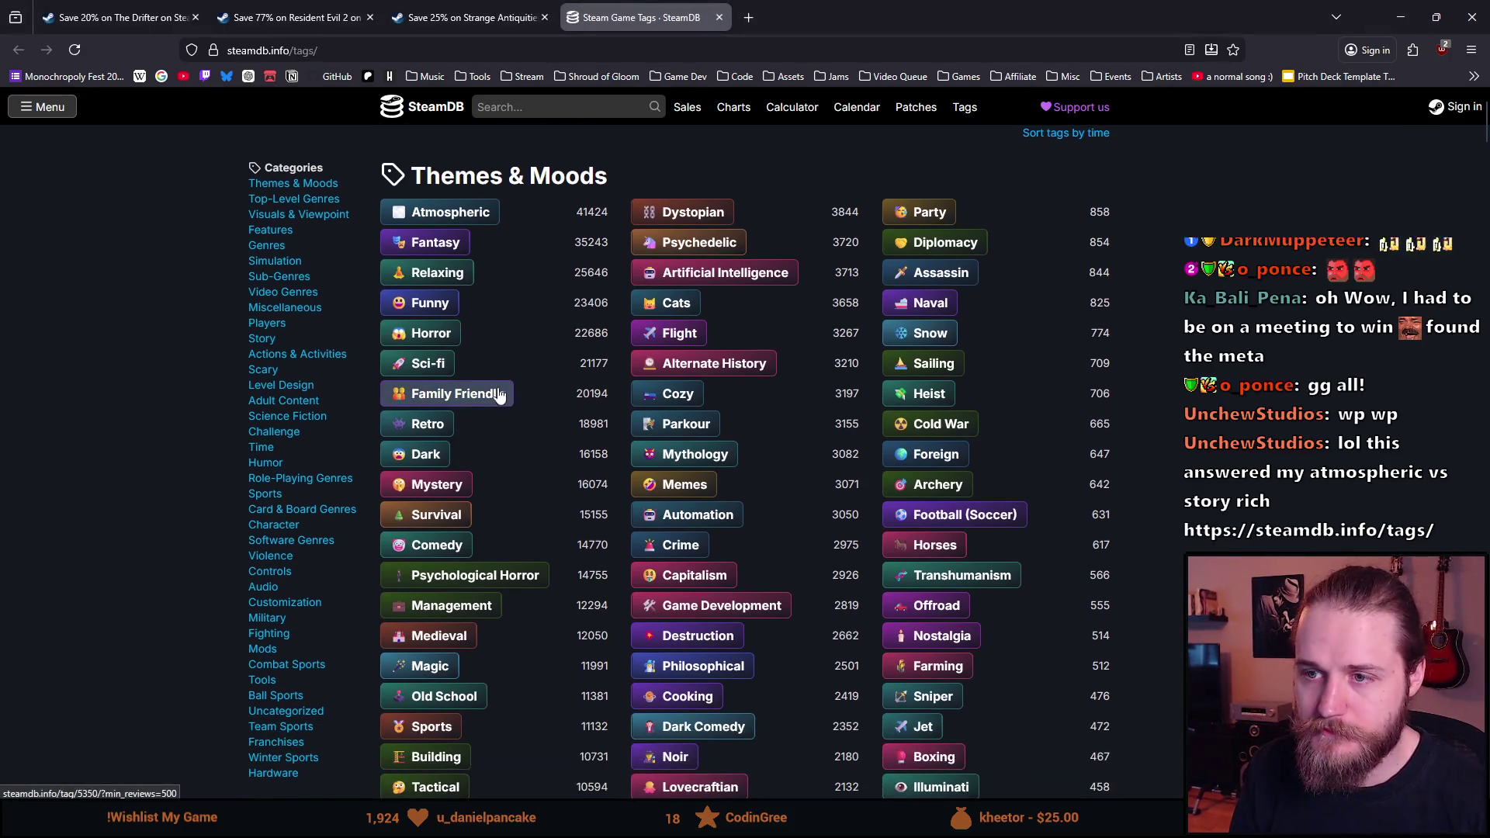
pyautogui.scroll(2, 570, 230)
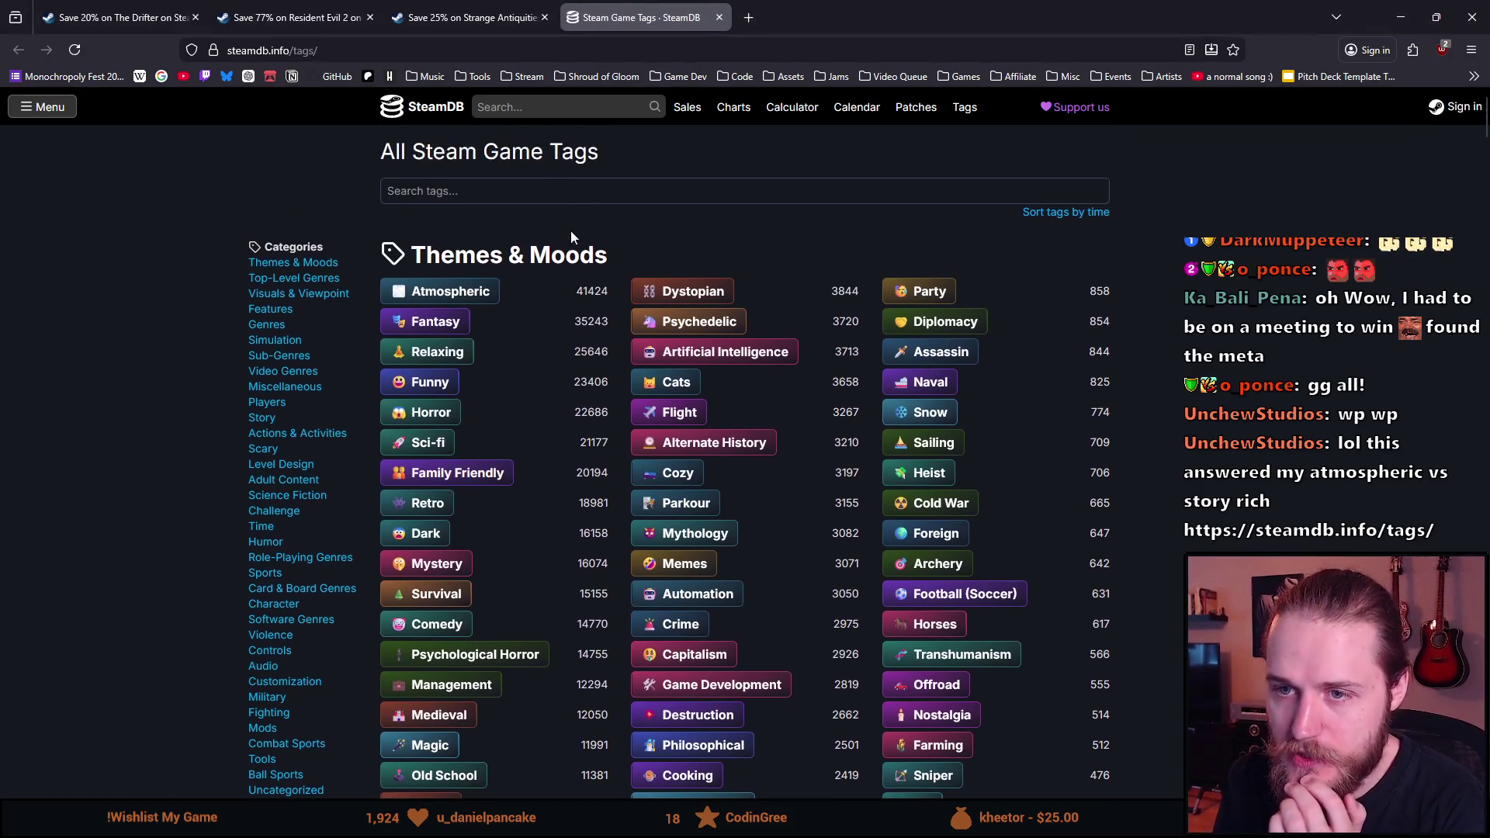
pyautogui.doubleClick(593, 291)
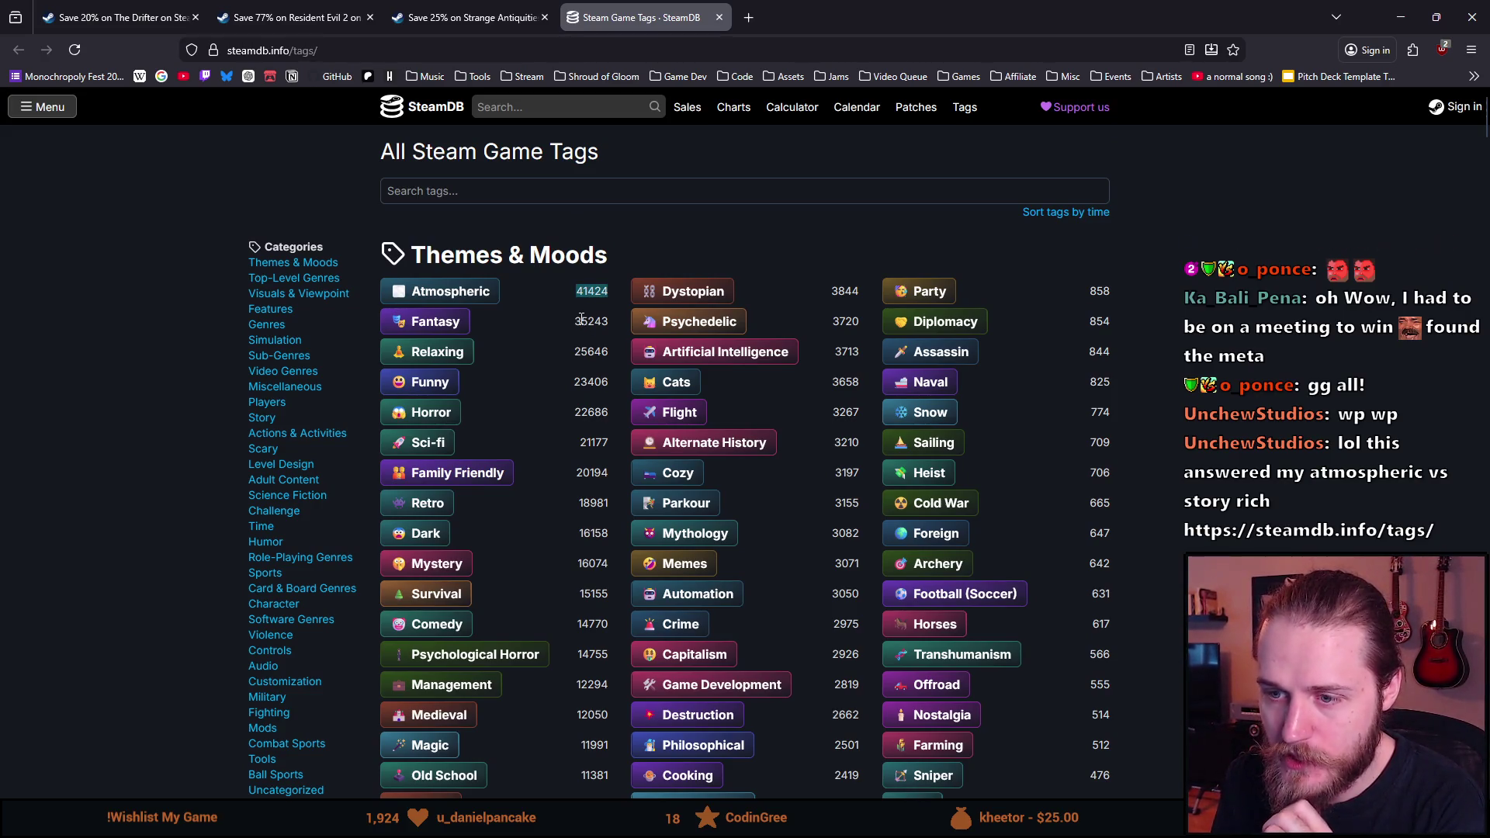
pyautogui.scroll(-2, 582, 320)
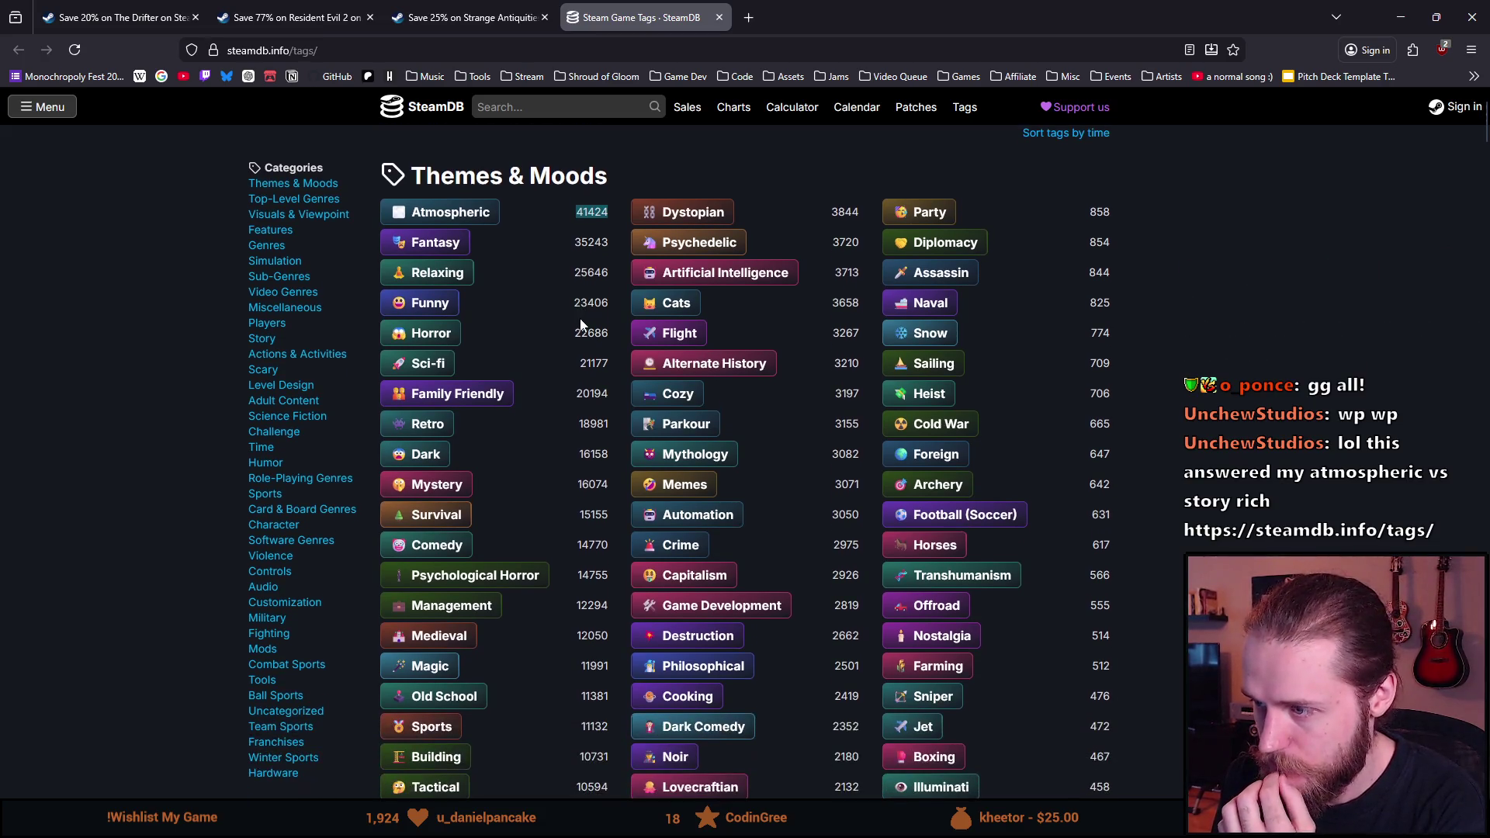
pyautogui.scroll(-5, 581, 324)
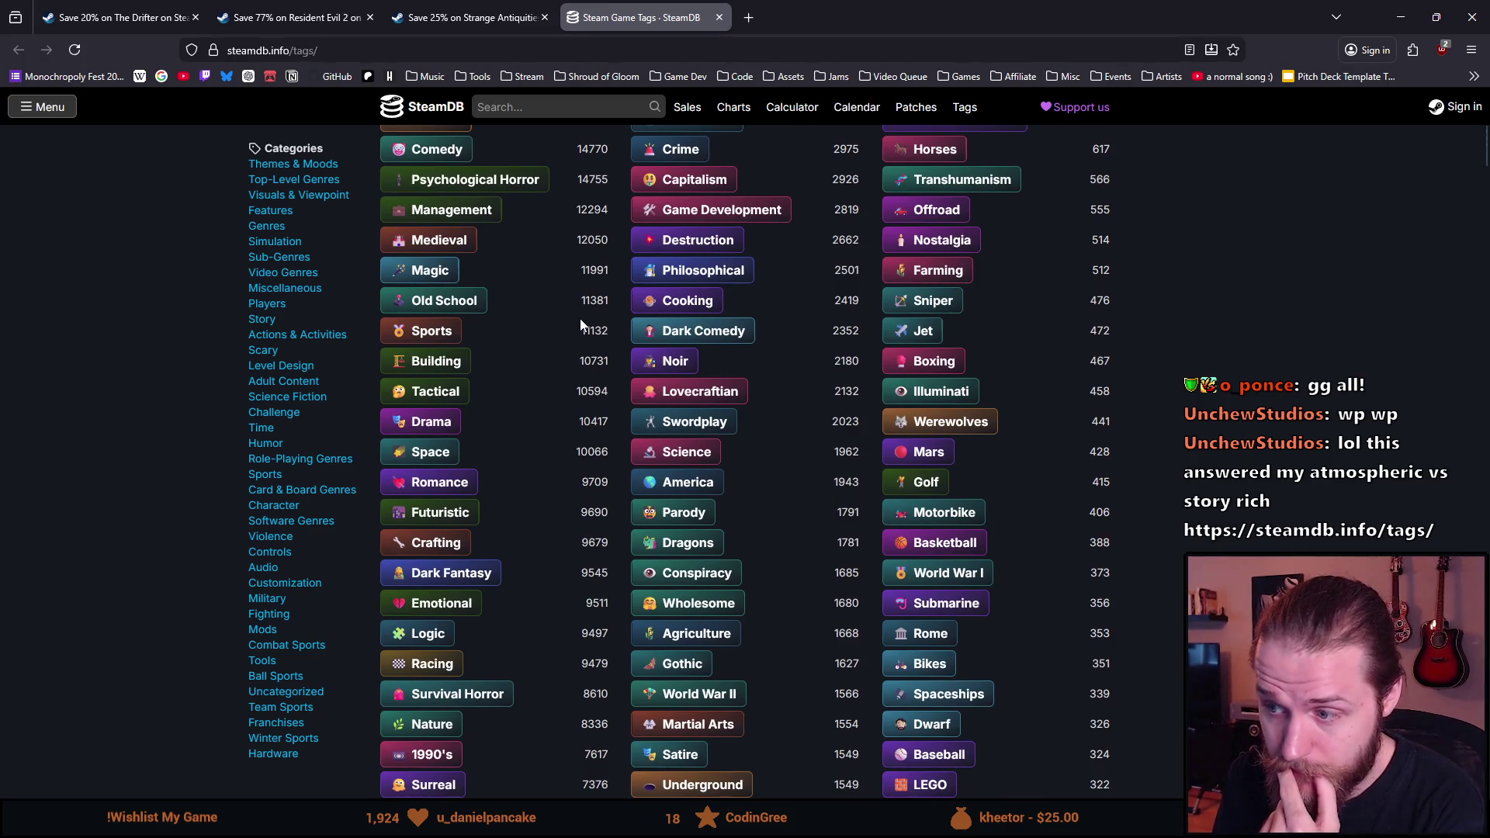
pyautogui.scroll(-2, 581, 325)
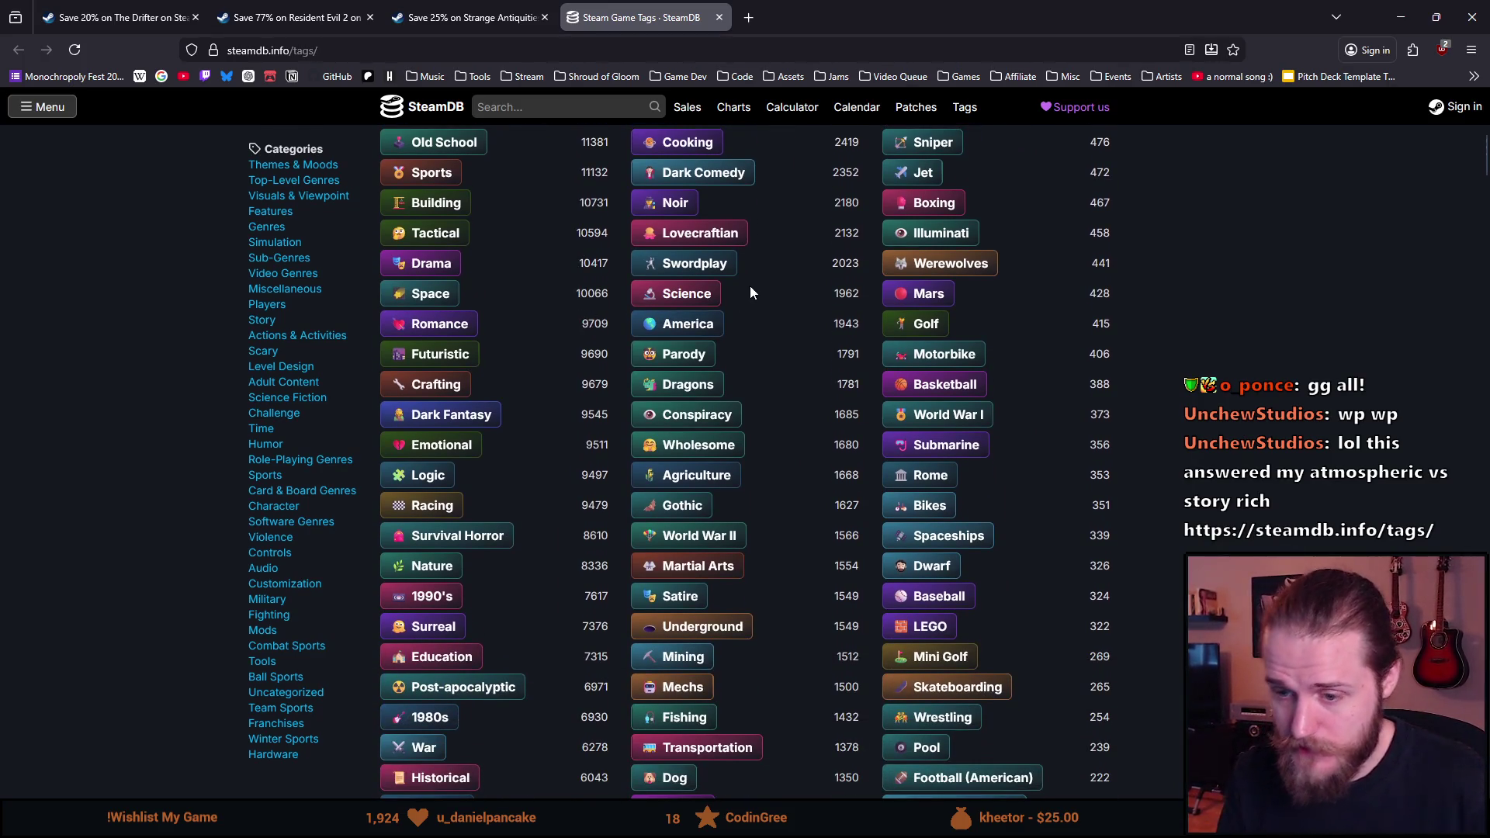
# Step: Search the page for 'story ri' to find Story Rich, then return to the top
pyautogui.hotkey('ctrl', 'f')
pyautogui.write('story')
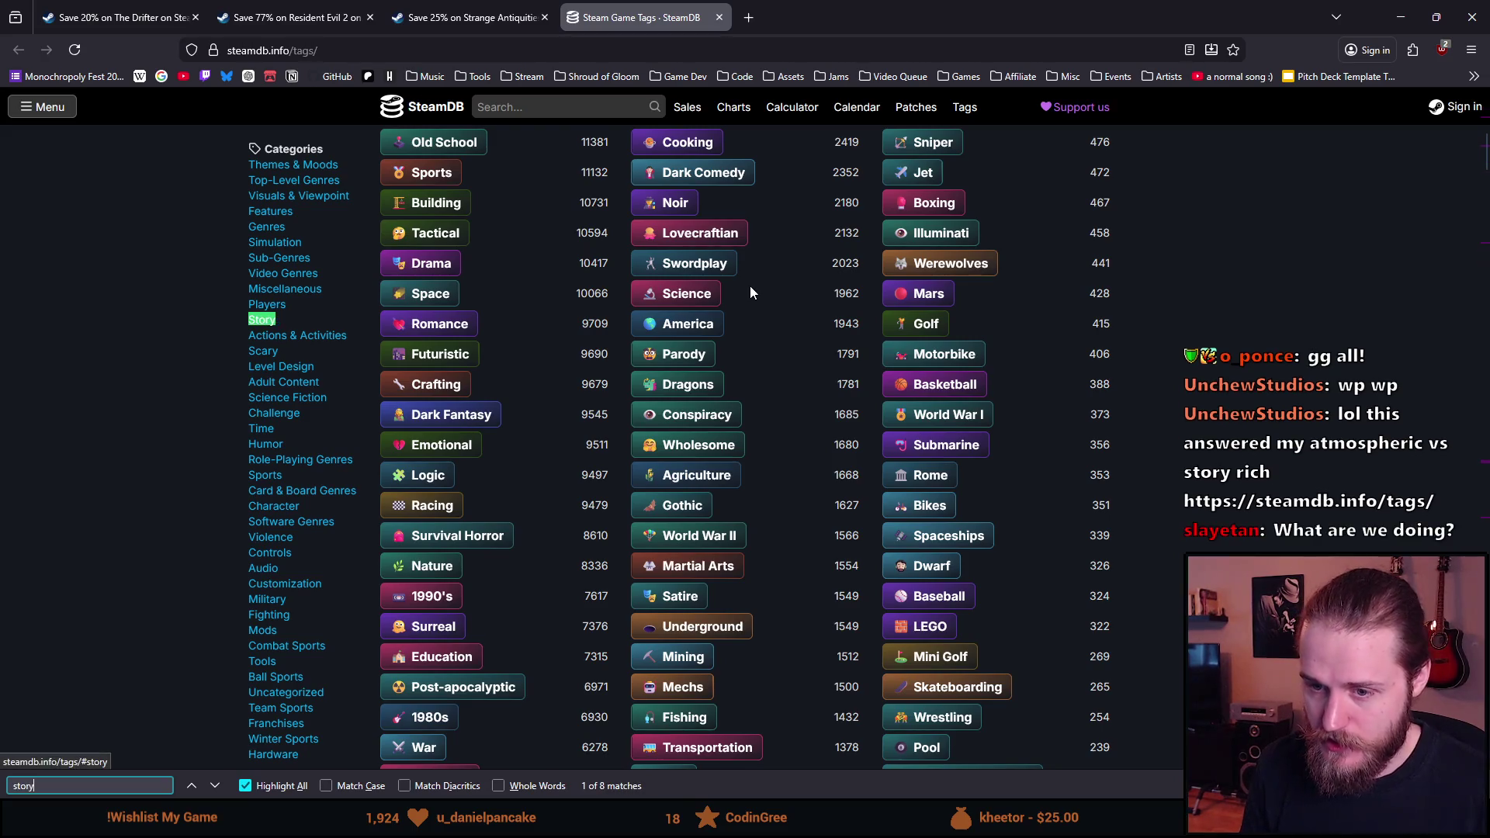
pyautogui.write(' ri')
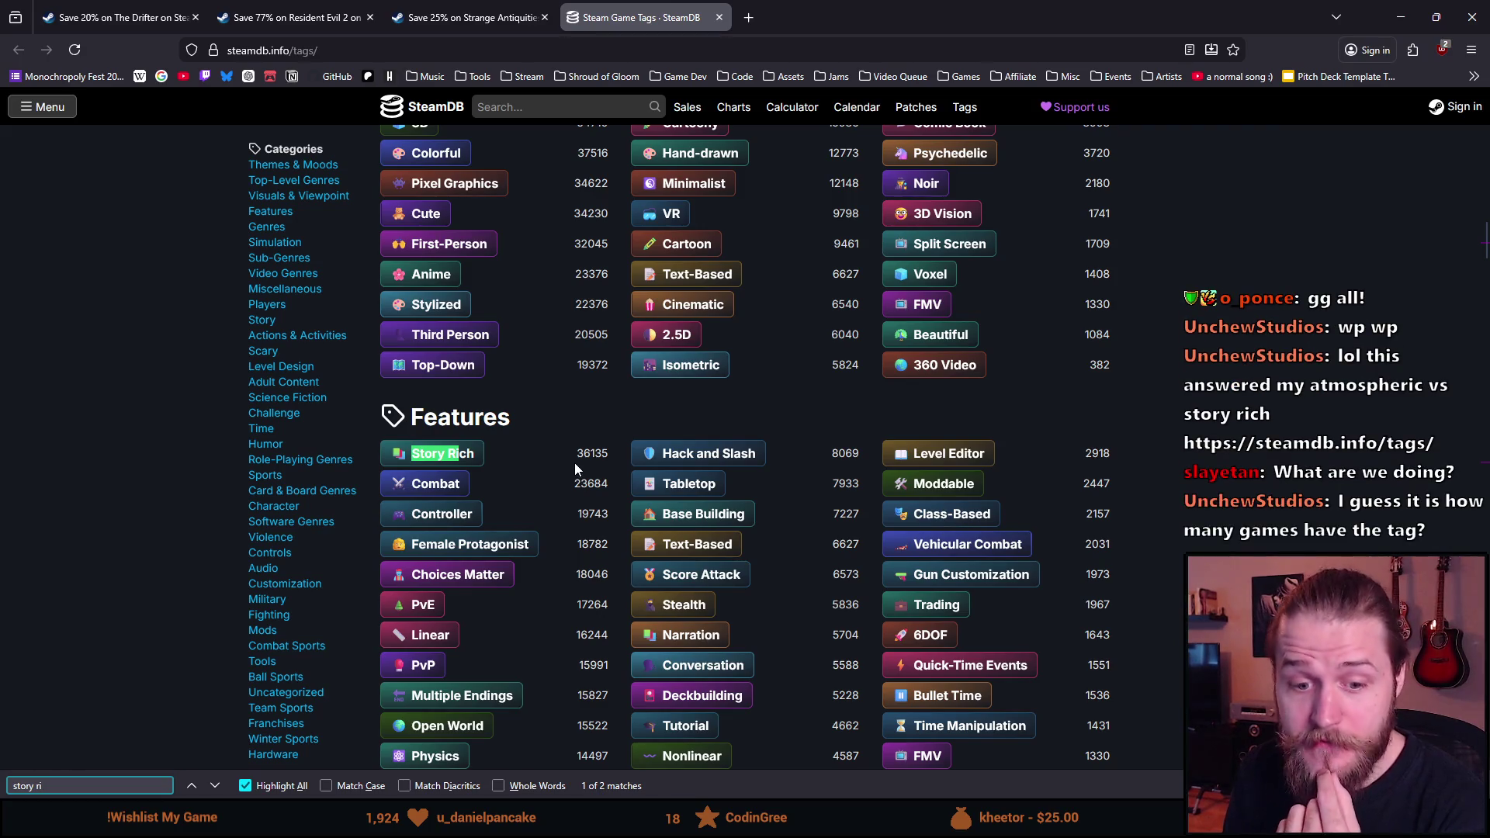
pyautogui.click(125, 502)
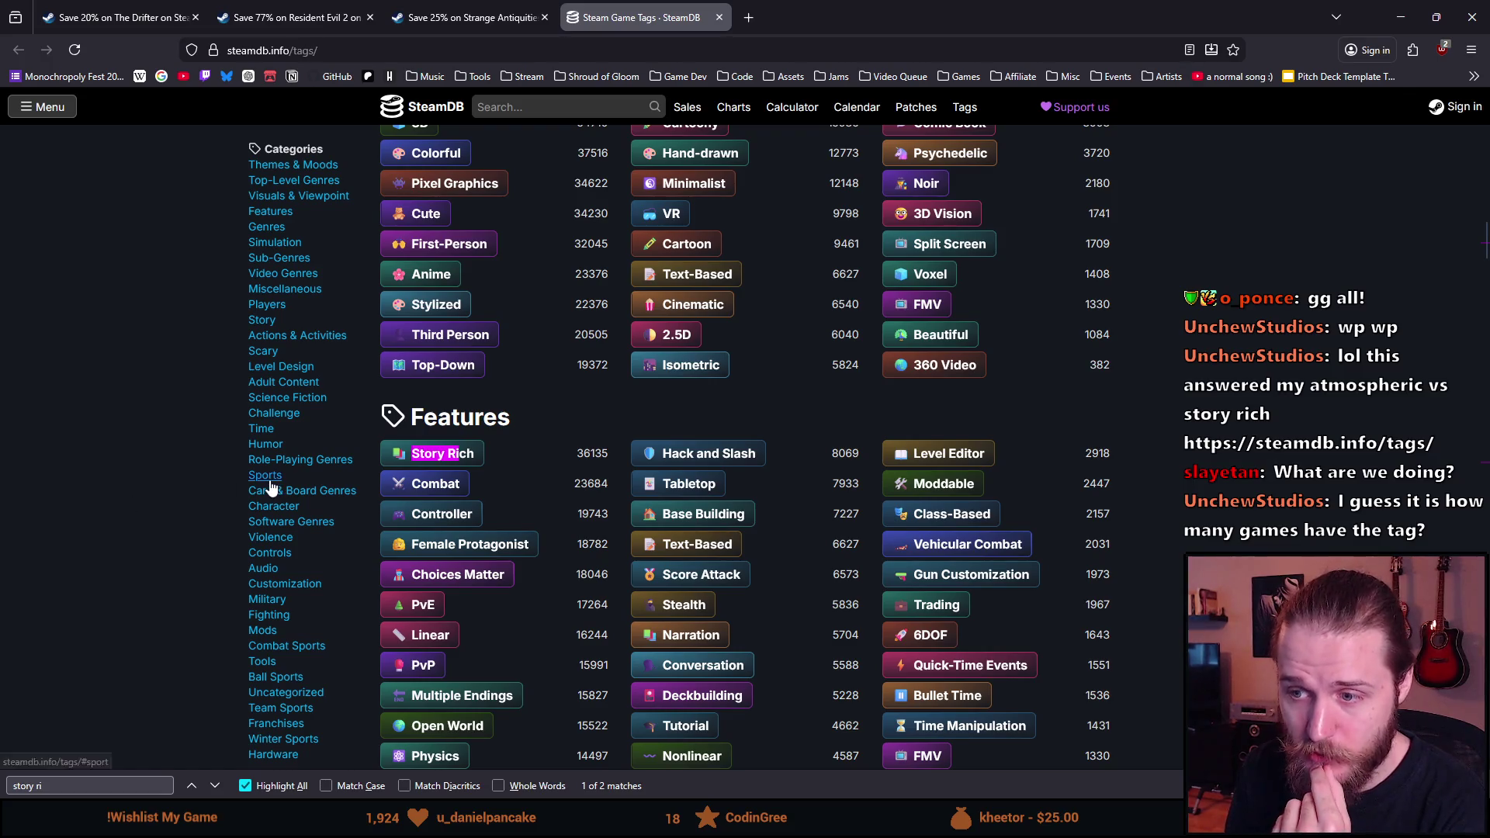
pyautogui.press('Escape')
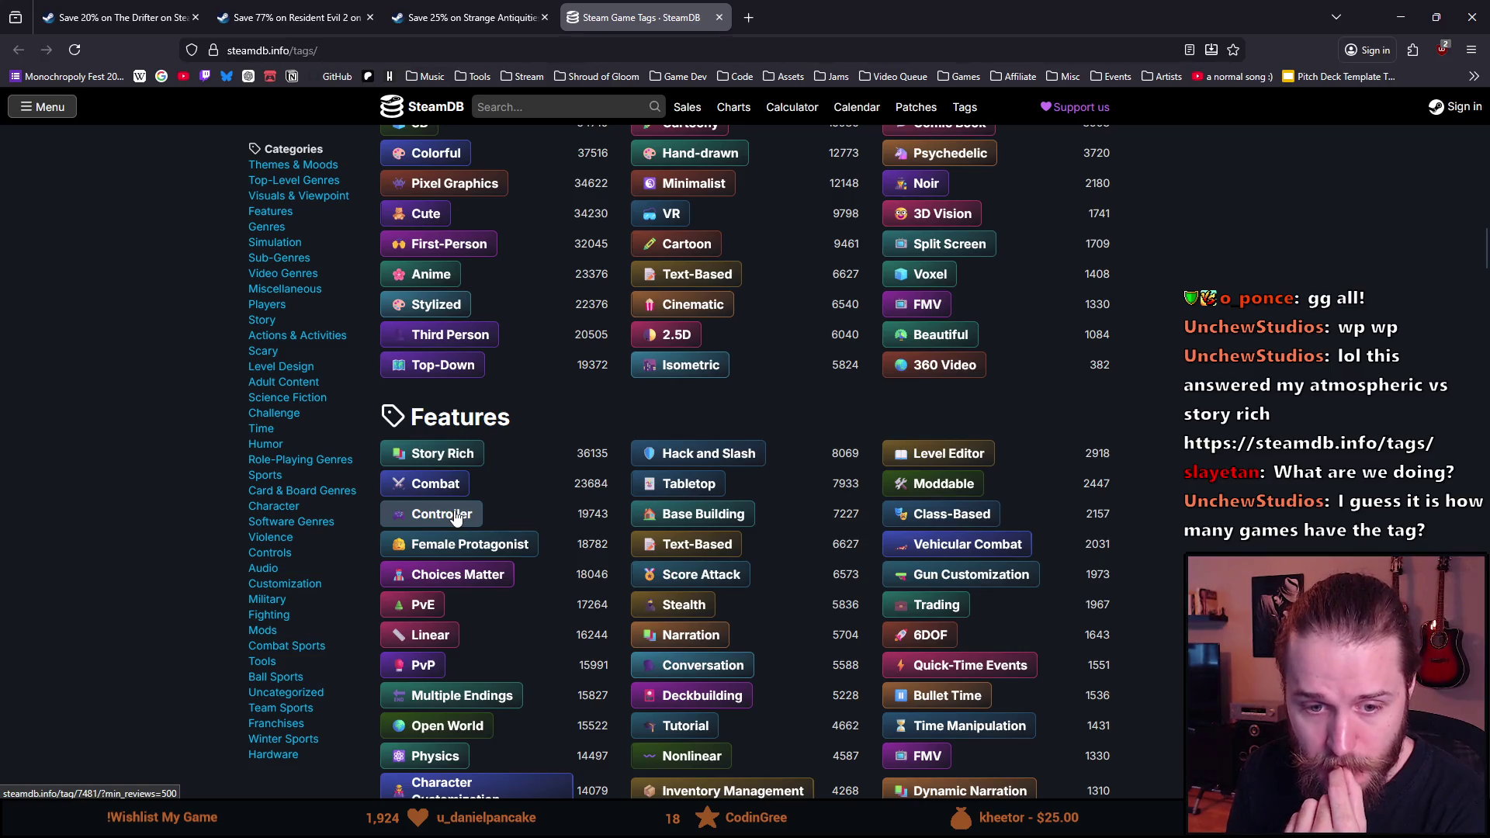
pyautogui.scroll(1, 456, 518)
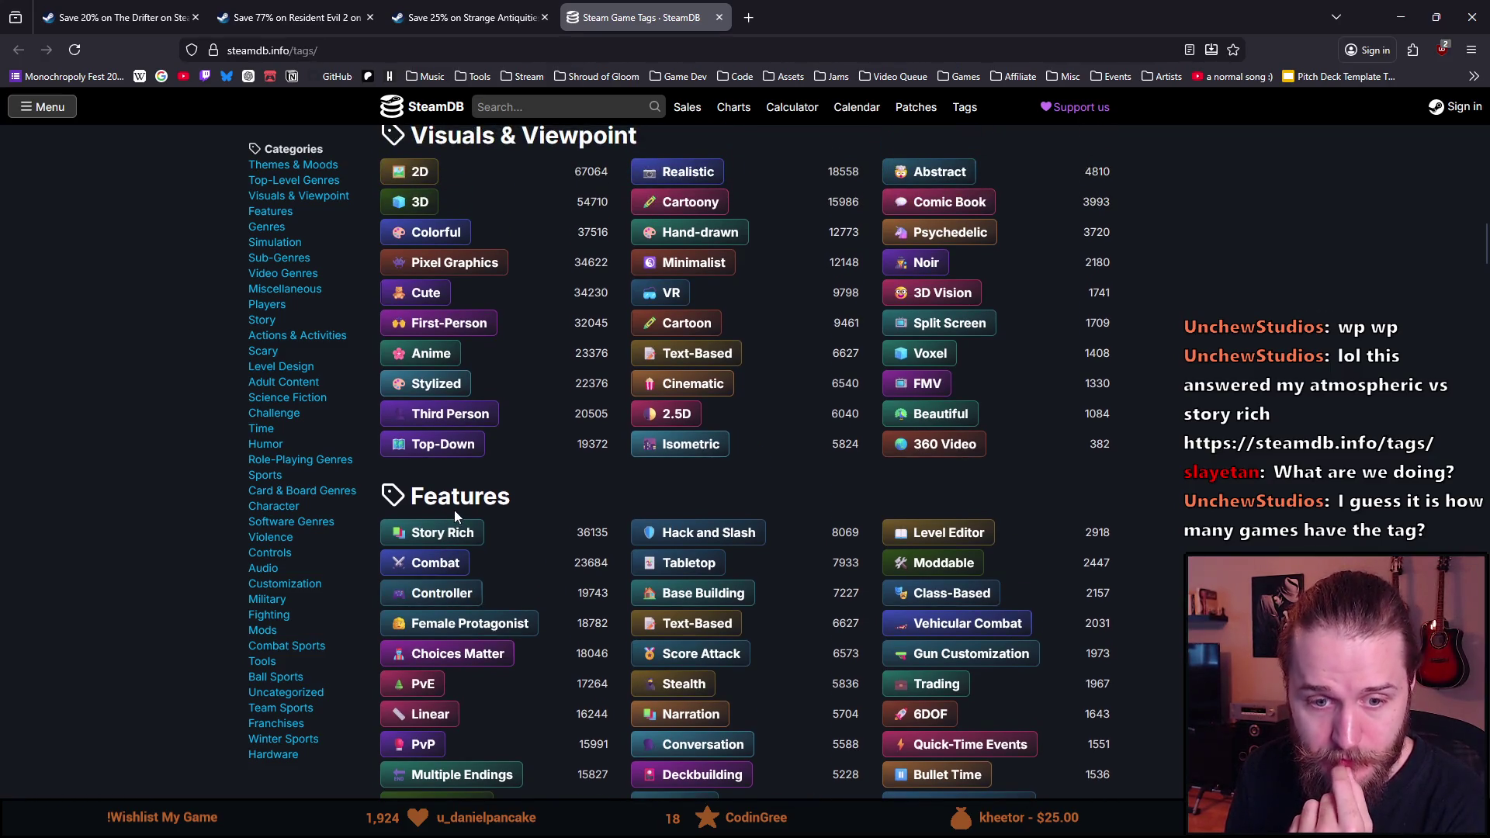
pyautogui.scroll(5, 456, 514)
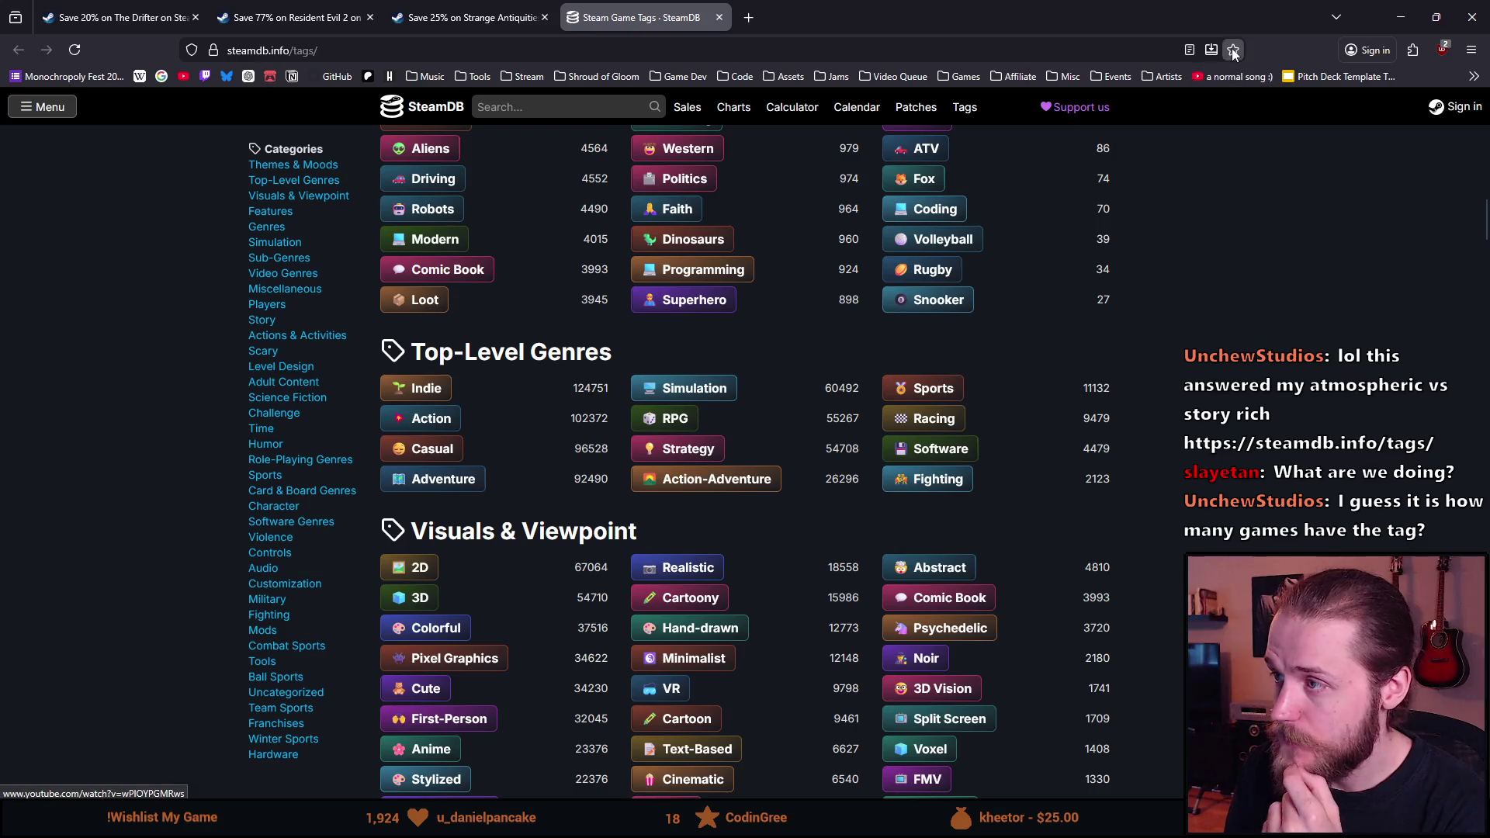
# Step: Bookmark the SteamDB Steam Game Tags page to the Bookmarks Toolbar with a shortened name
pyautogui.click(1234, 52)
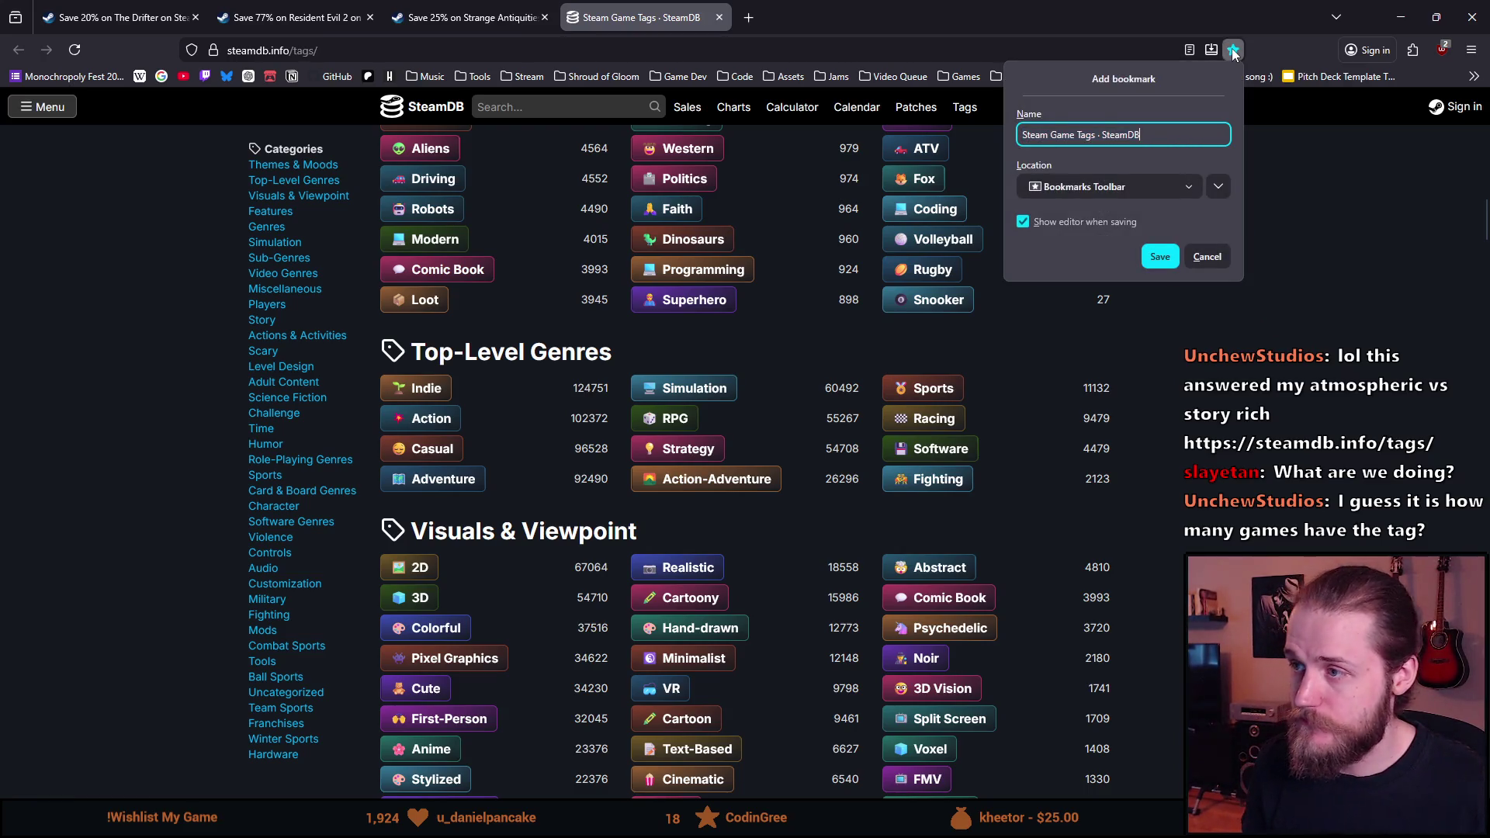
pyautogui.press('BackSpace')
pyautogui.press('BackSpace')
pyautogui.press('BackSpace')
pyautogui.press('Return')
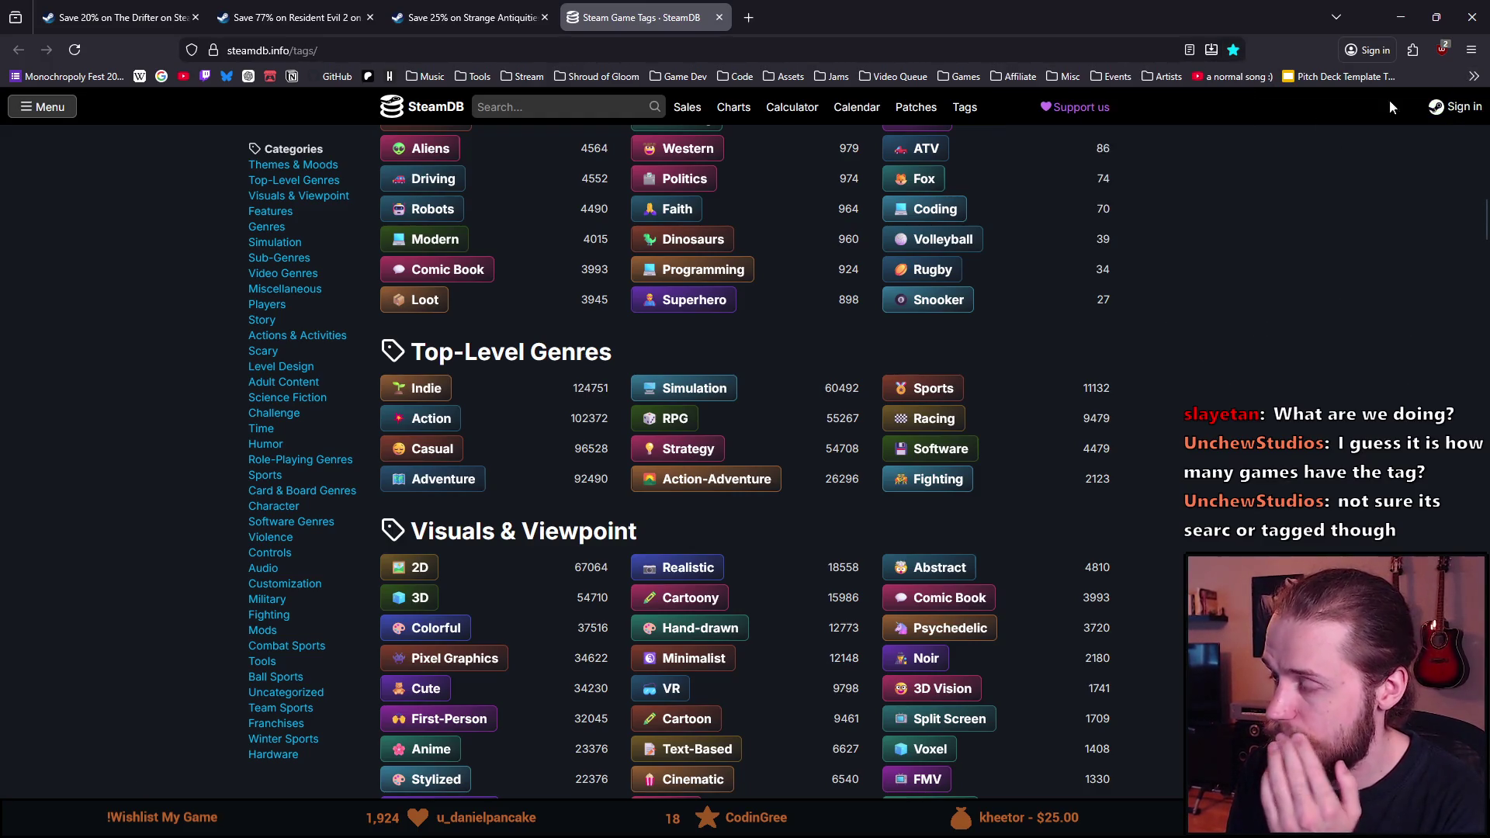
pyautogui.scroll(20, 215, 351)
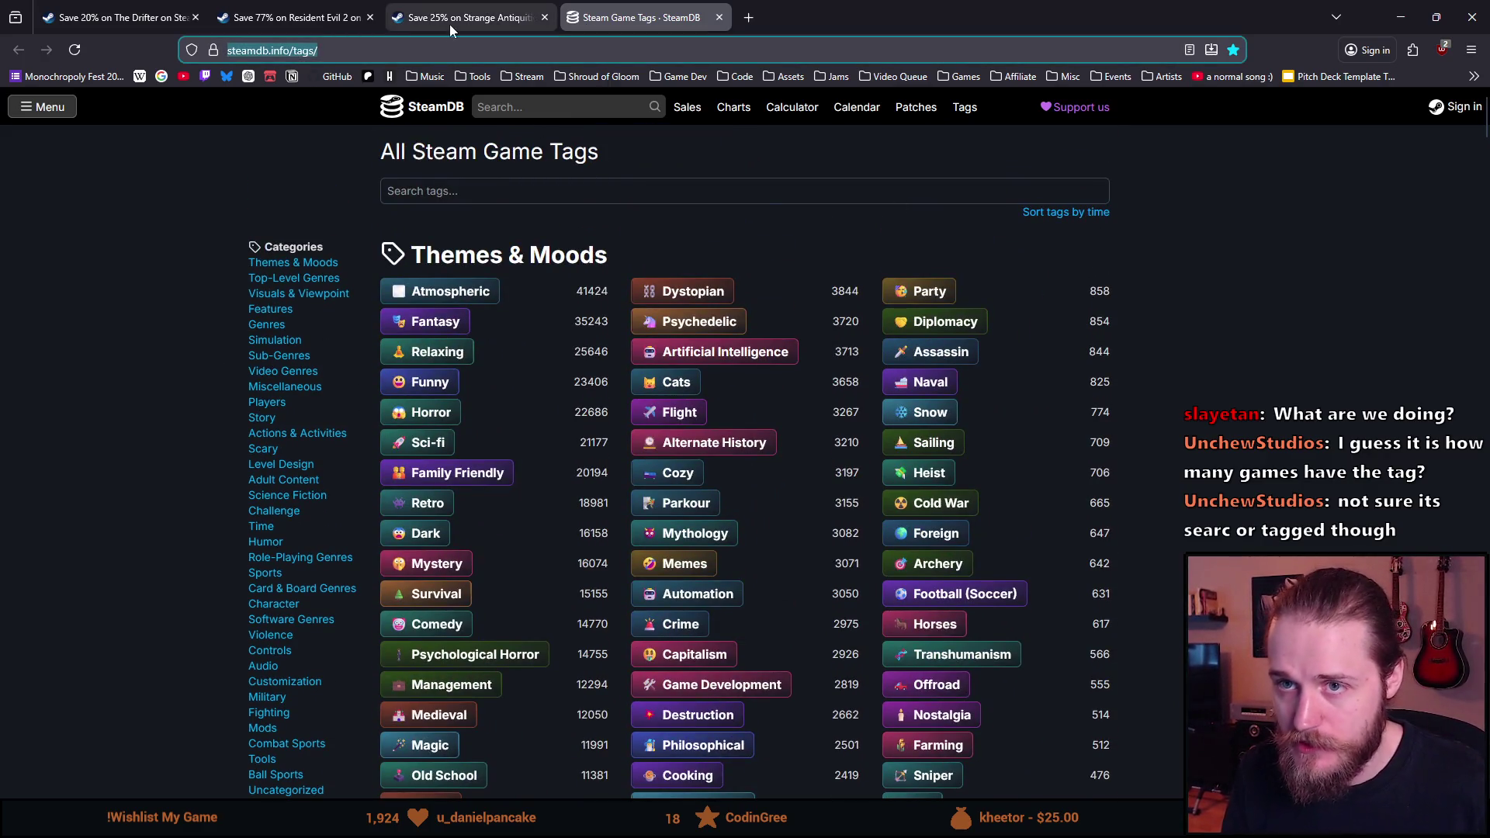
# Step: Dock Steam on the right and add a 'Most Popular Tags:' line with the SteamDB link
pyautogui.click(719, 17)
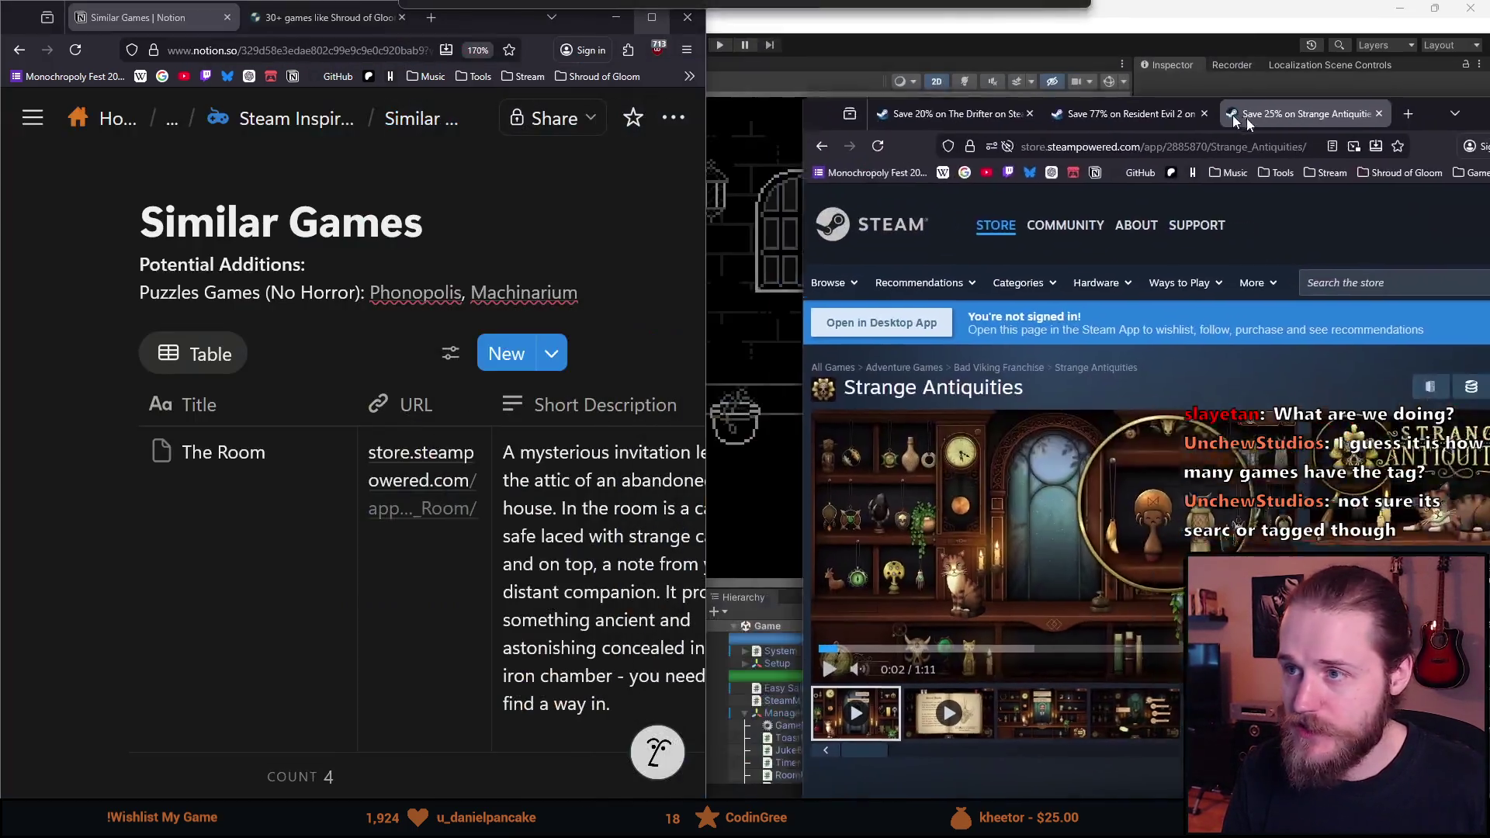
pyautogui.moveTo(790, 7)
pyautogui.mouseDown()
pyautogui.moveTo(1200, 24)
pyautogui.moveTo(1428, 158)
pyautogui.mouseUp()
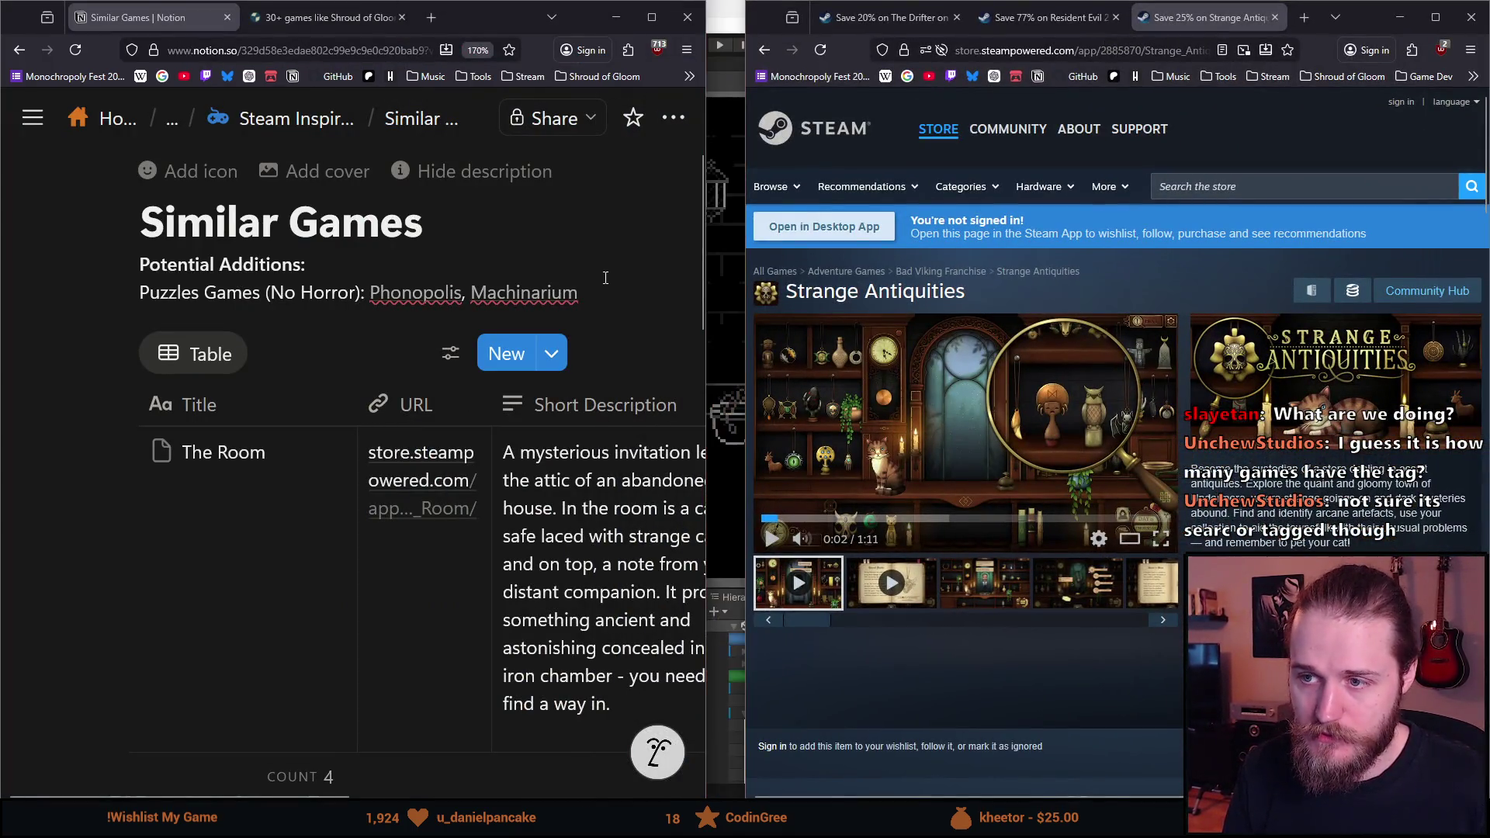
pyautogui.click(615, 299)
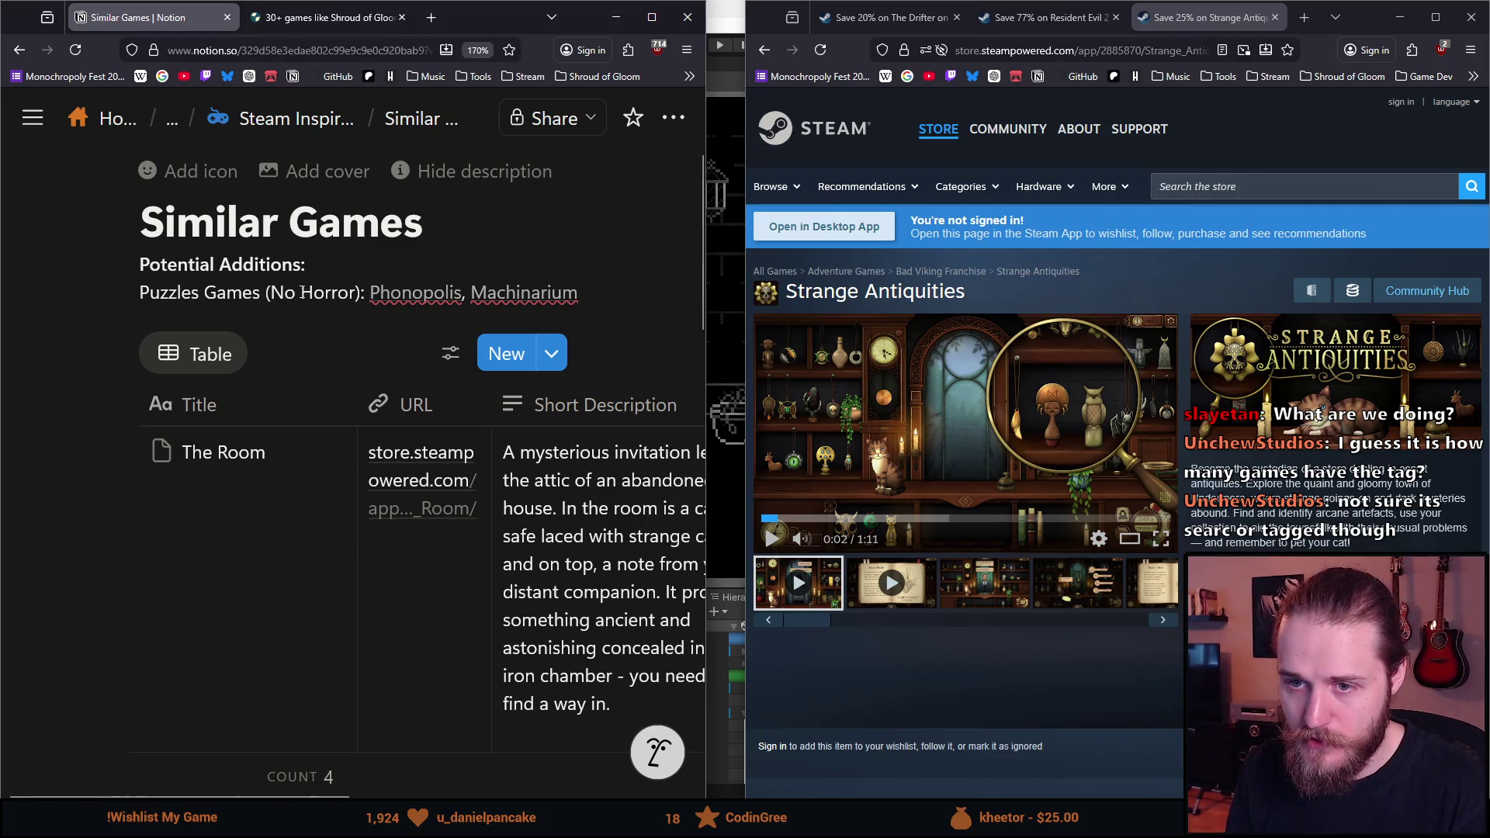
pyautogui.moveTo(541, 292)
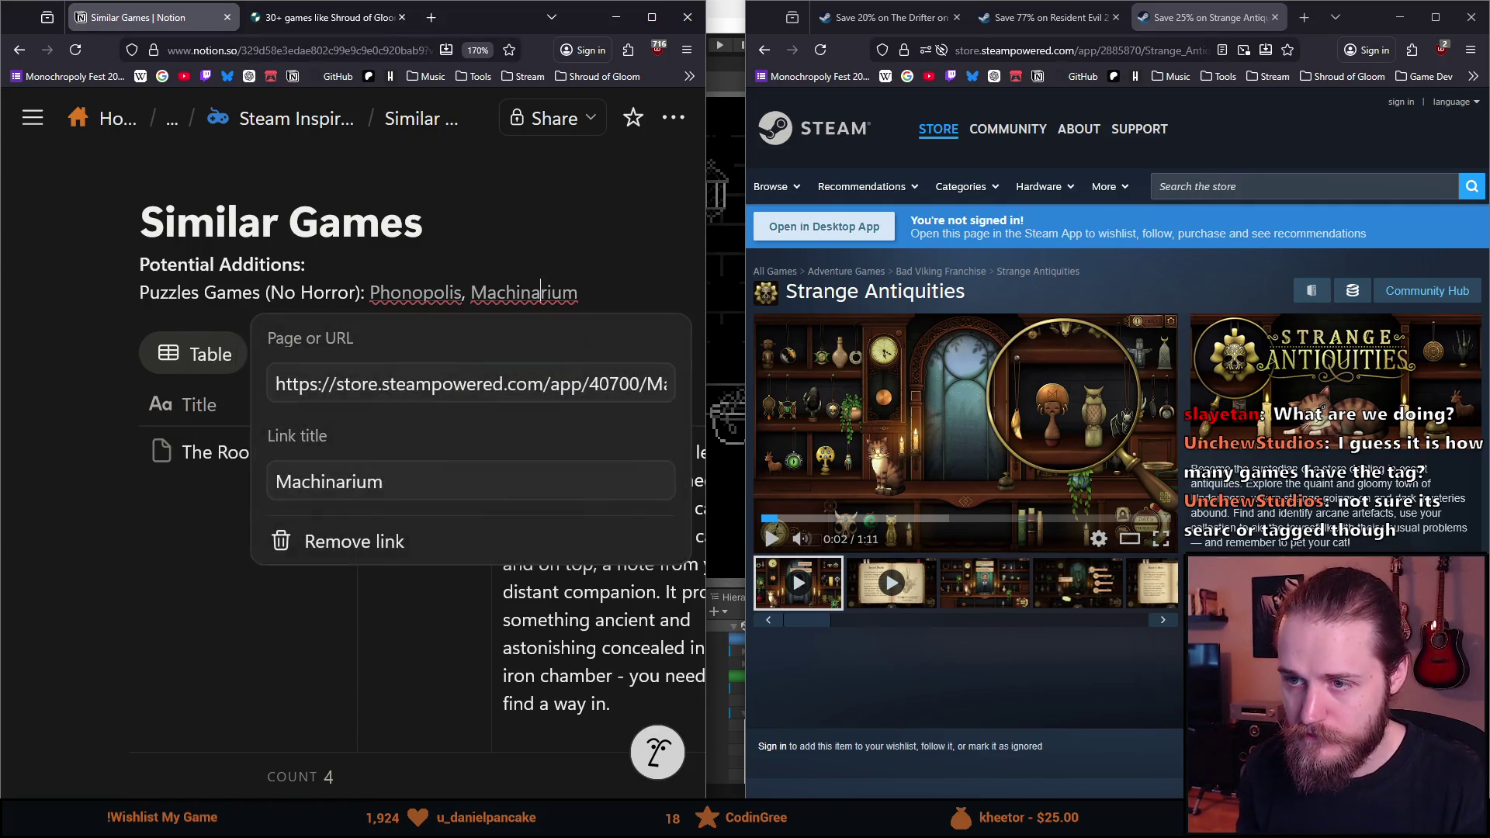
pyautogui.press('Return')
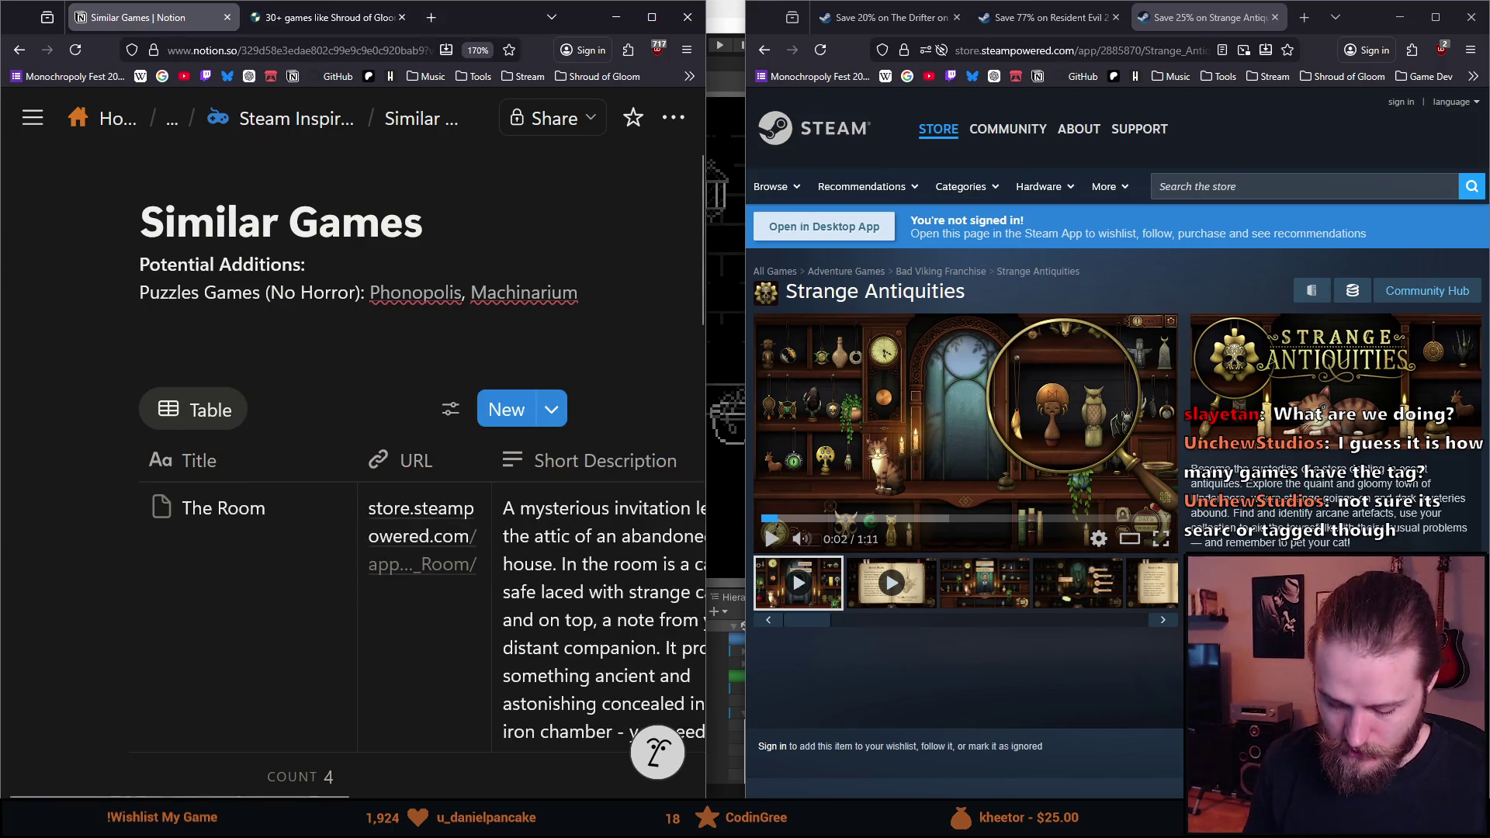
pyautogui.write('Most Popular Ta')
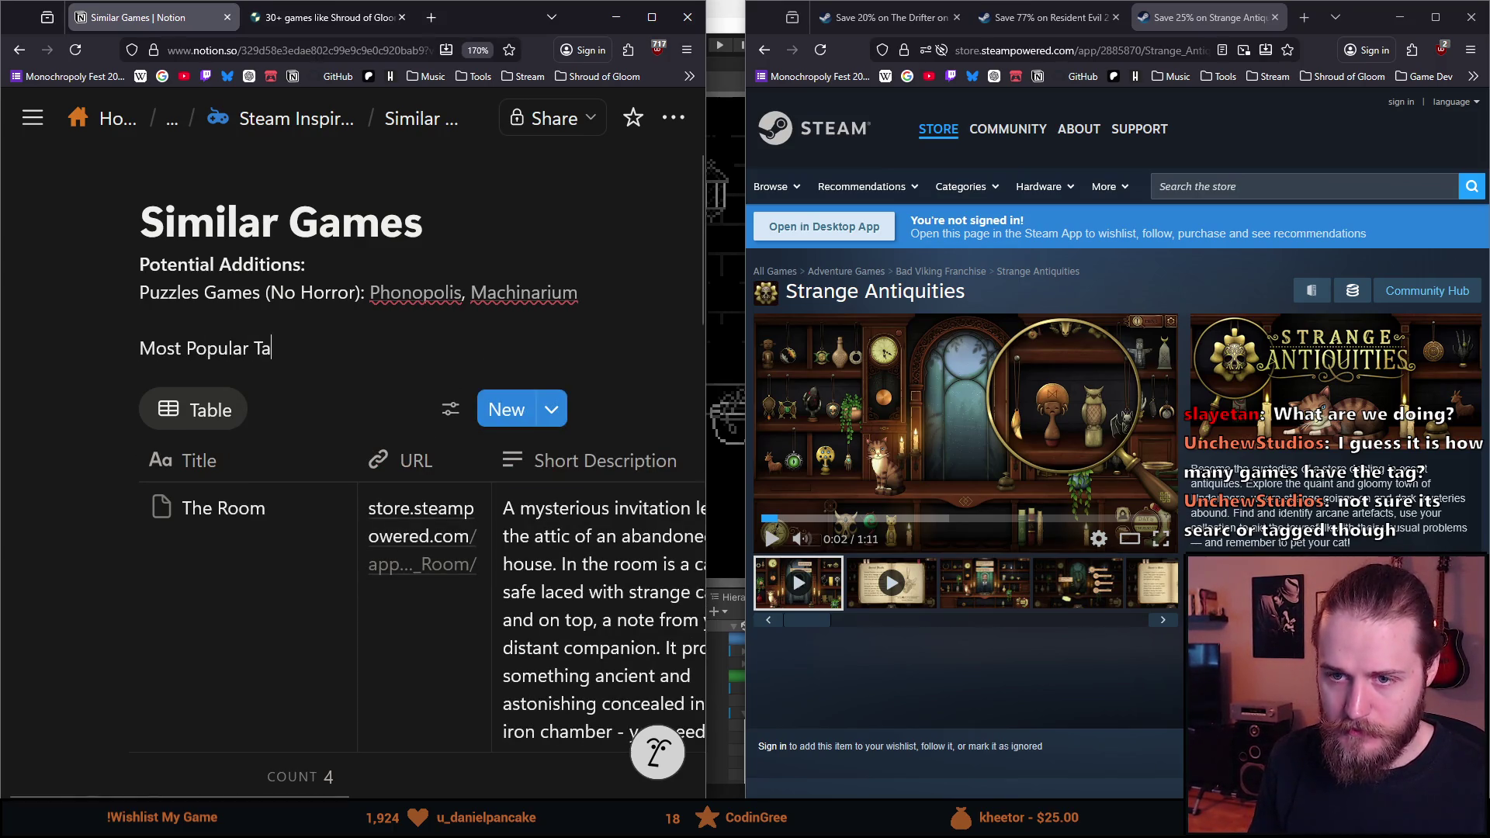
pyautogui.write('gs:')
pyautogui.write('https://steamdb.info/tags/')
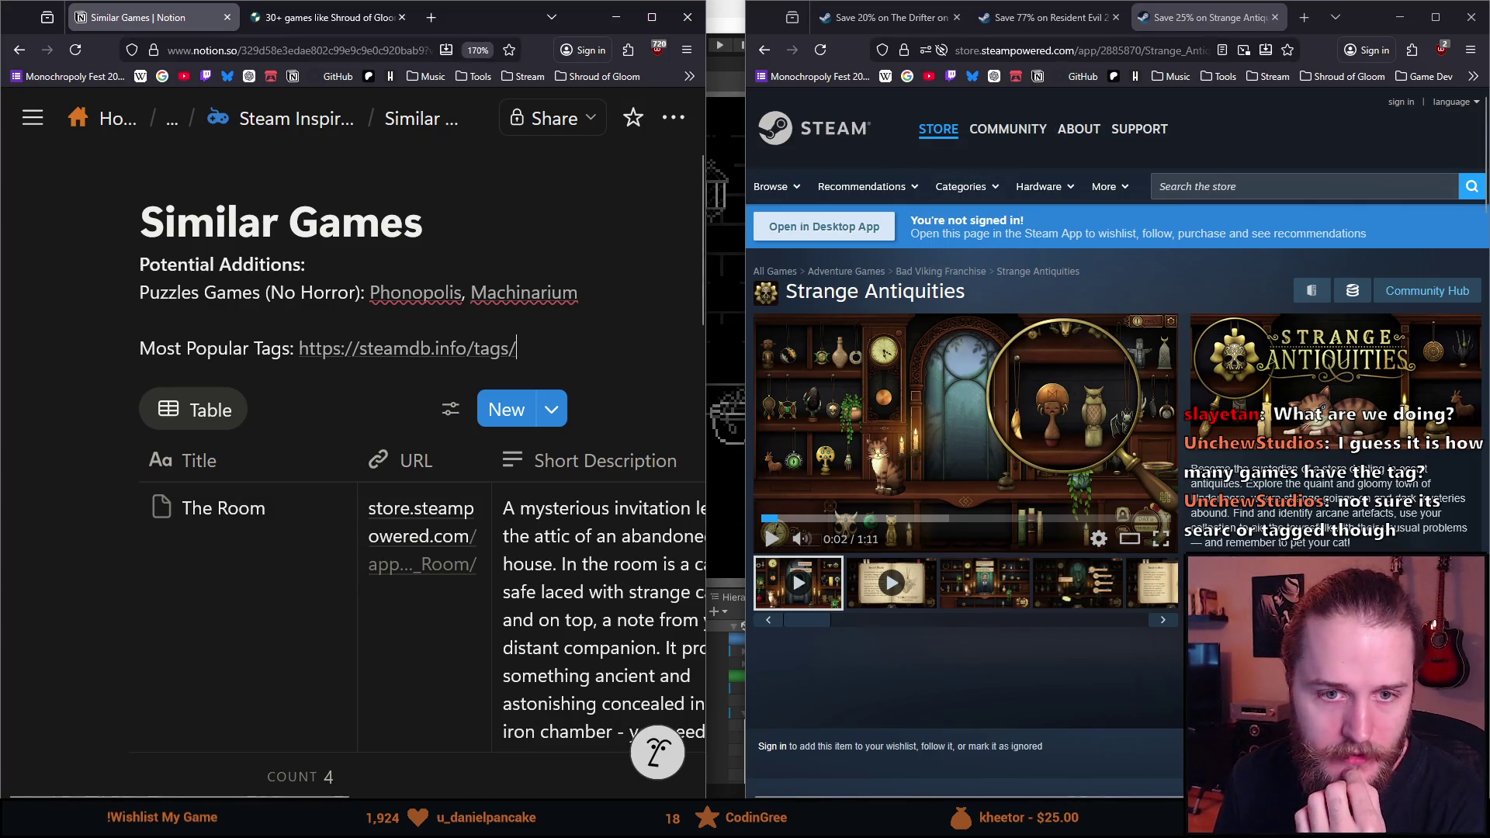
pyautogui.click(326, 17)
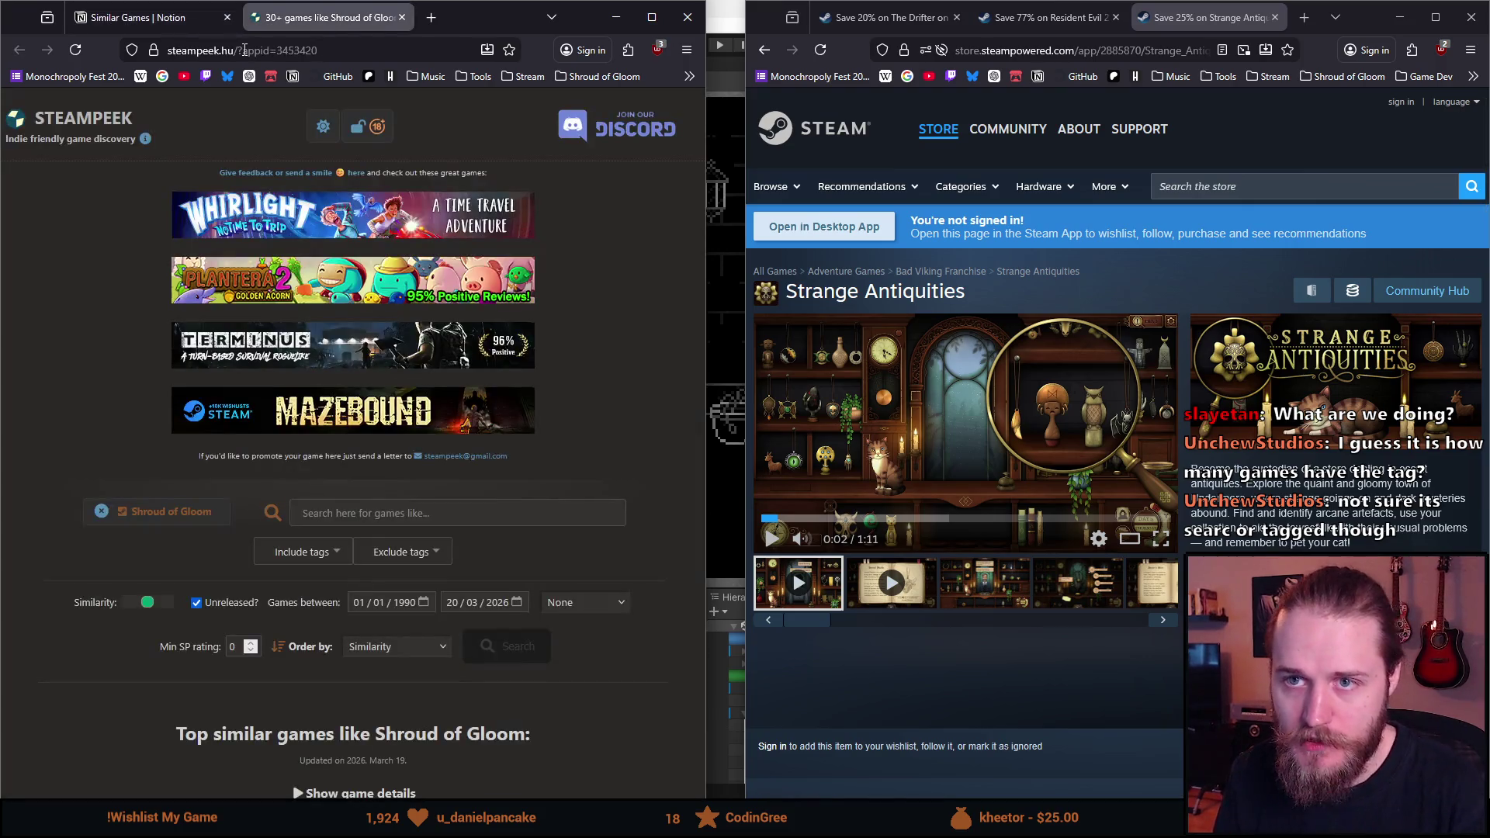
pyautogui.click(244, 51)
pyautogui.click(148, 17)
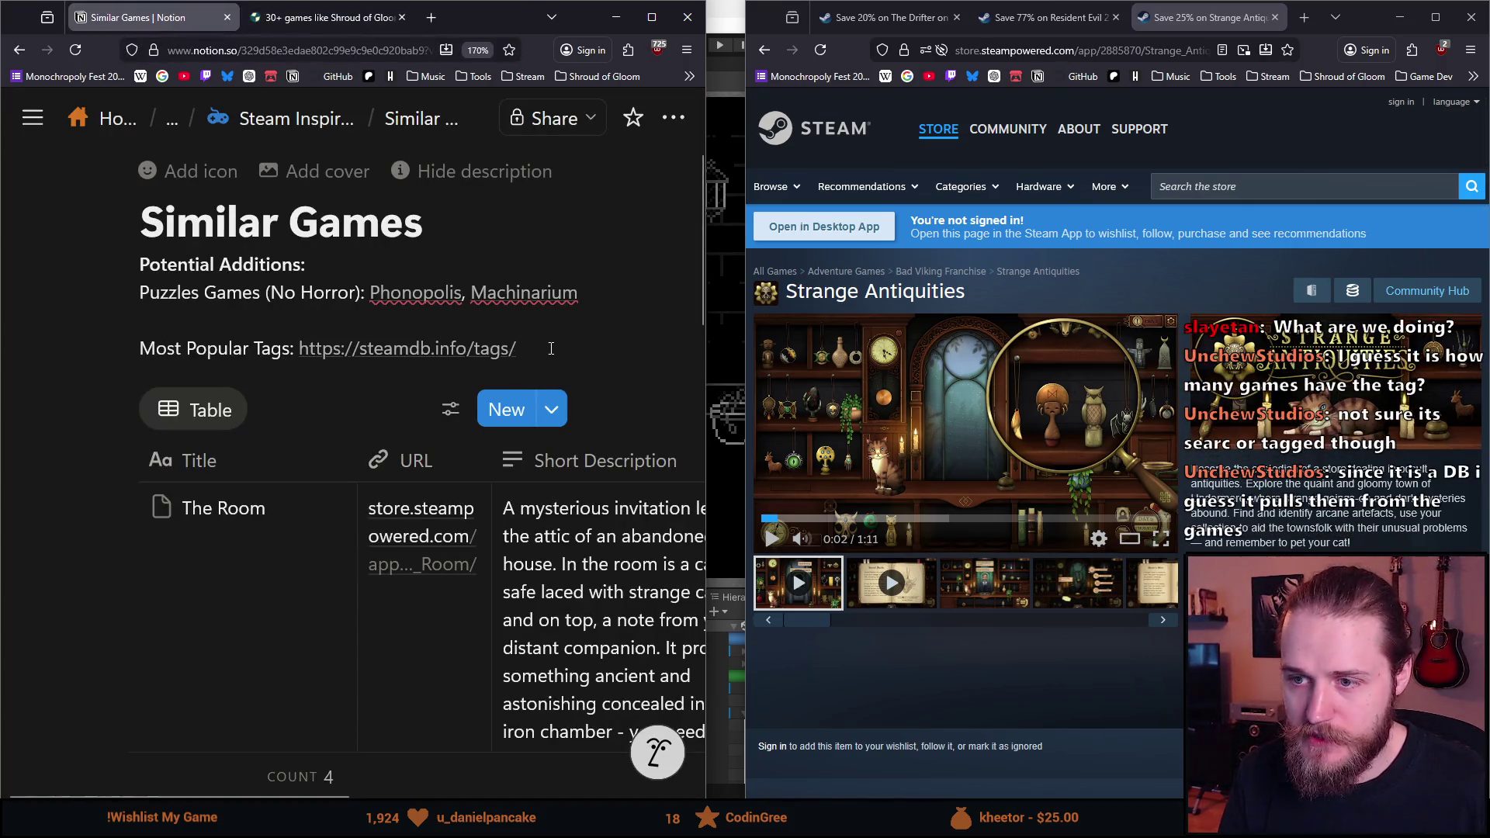
pyautogui.press('Return')
pyautogui.write('S')
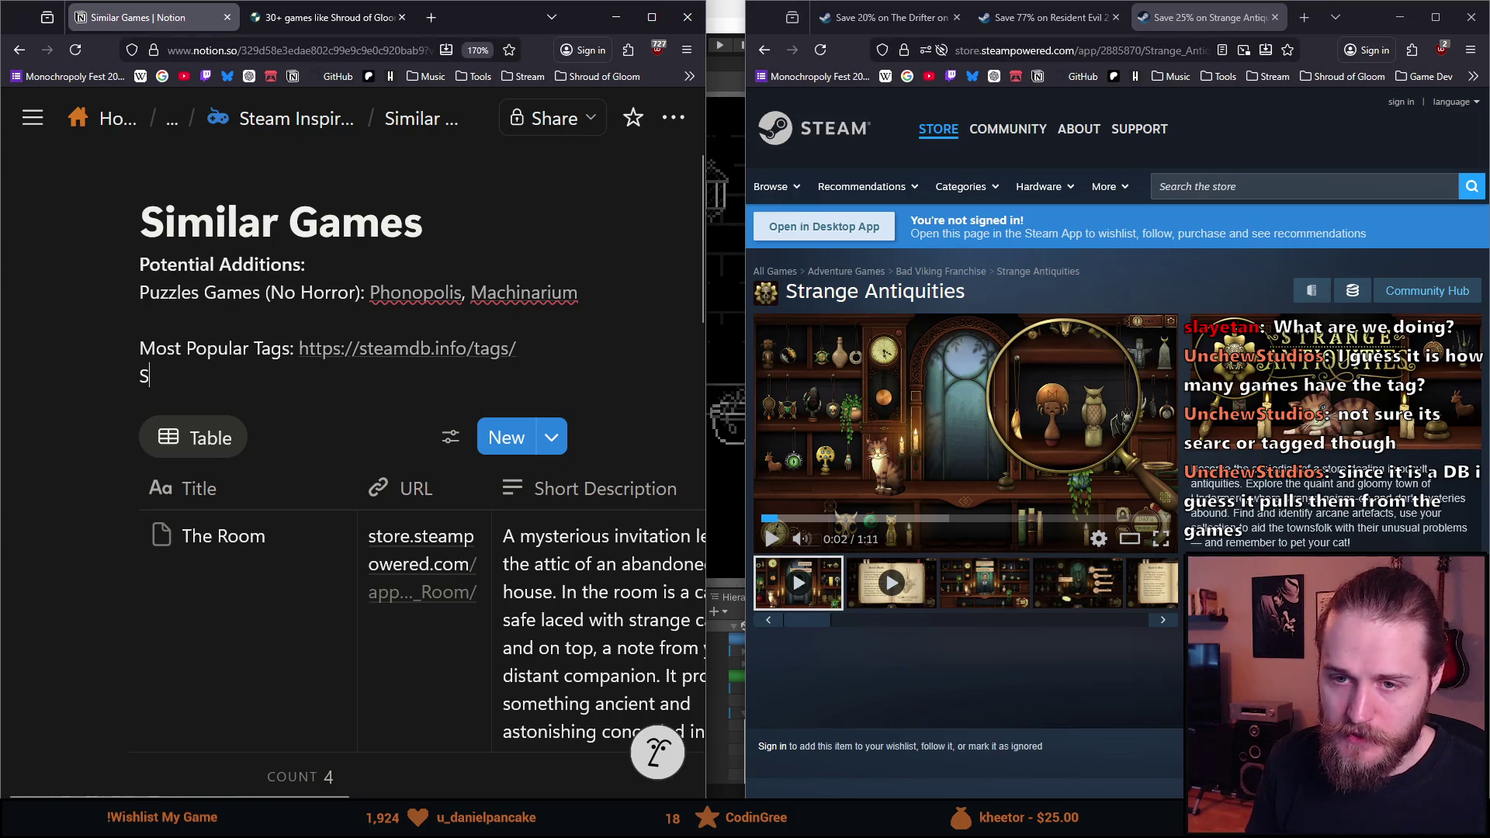
pyautogui.write('imilarly Tagged Ga')
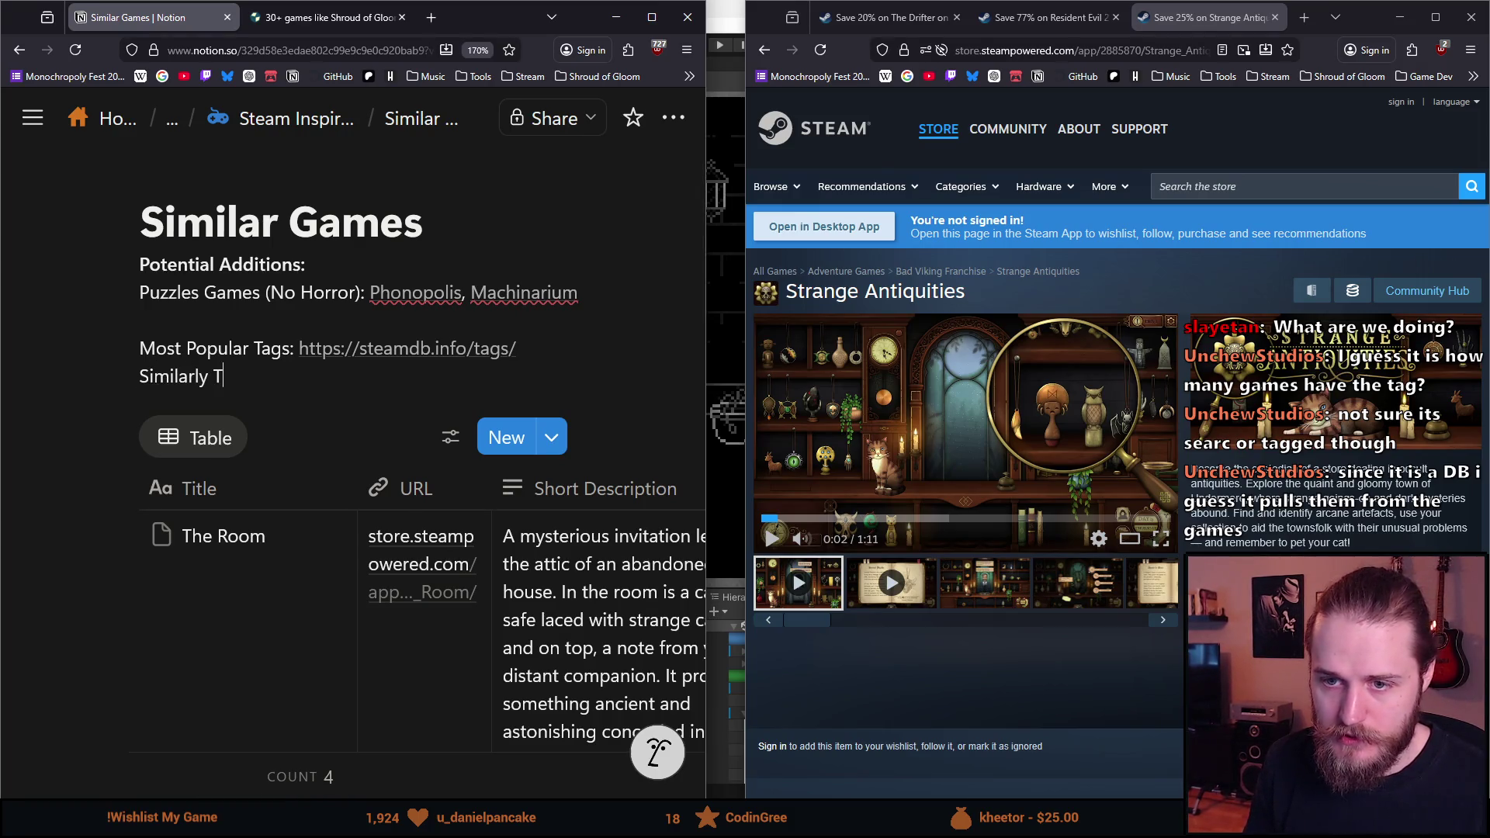
pyautogui.write('mes:')
pyautogui.write('https://steampeek.hu/?appid=3453420')
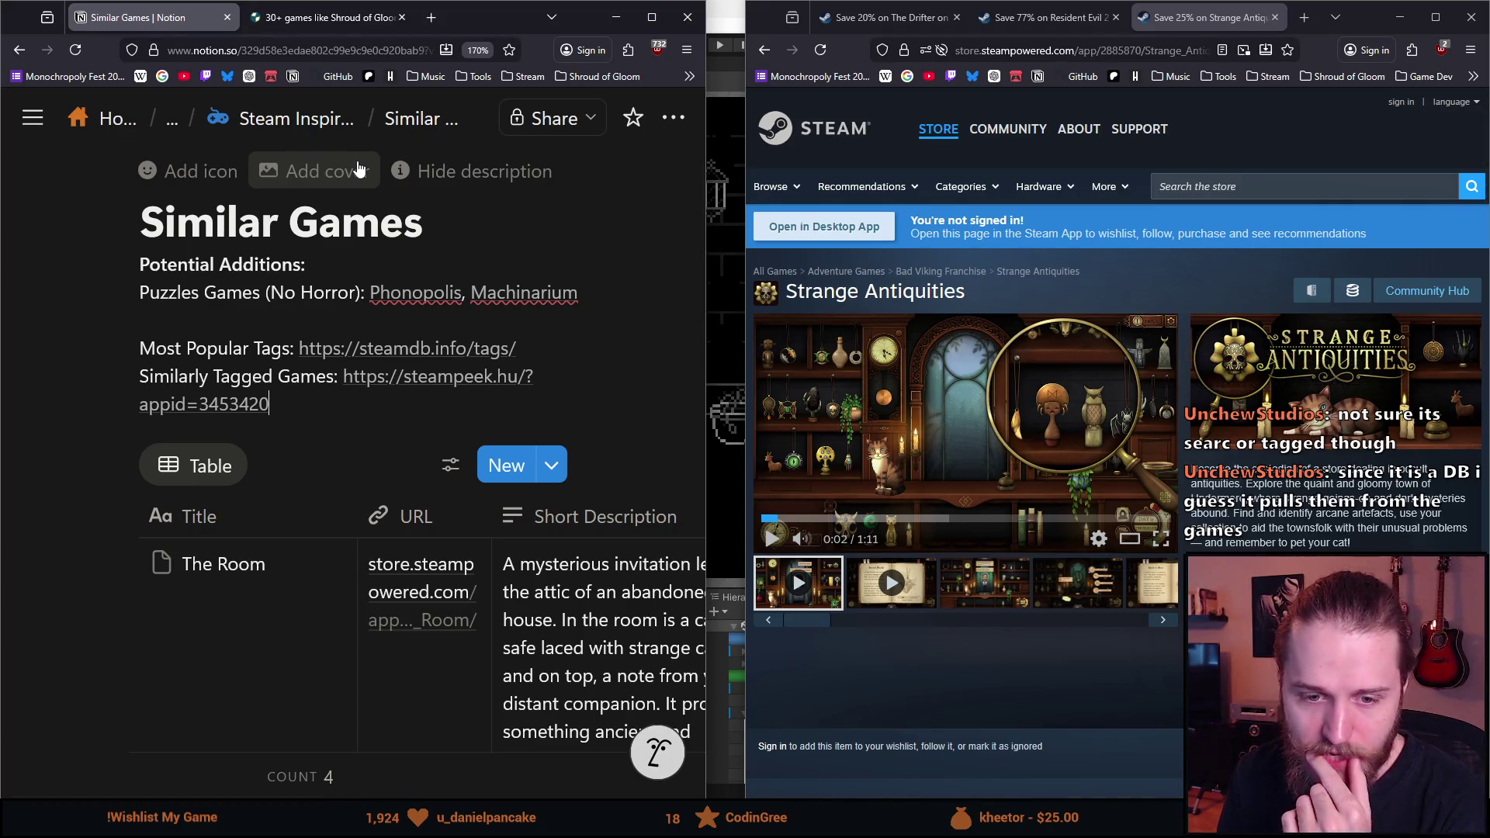
# Step: Maximize the Notion window, review the games table, then switch to the SteamPeek tab
pyautogui.click(652, 17)
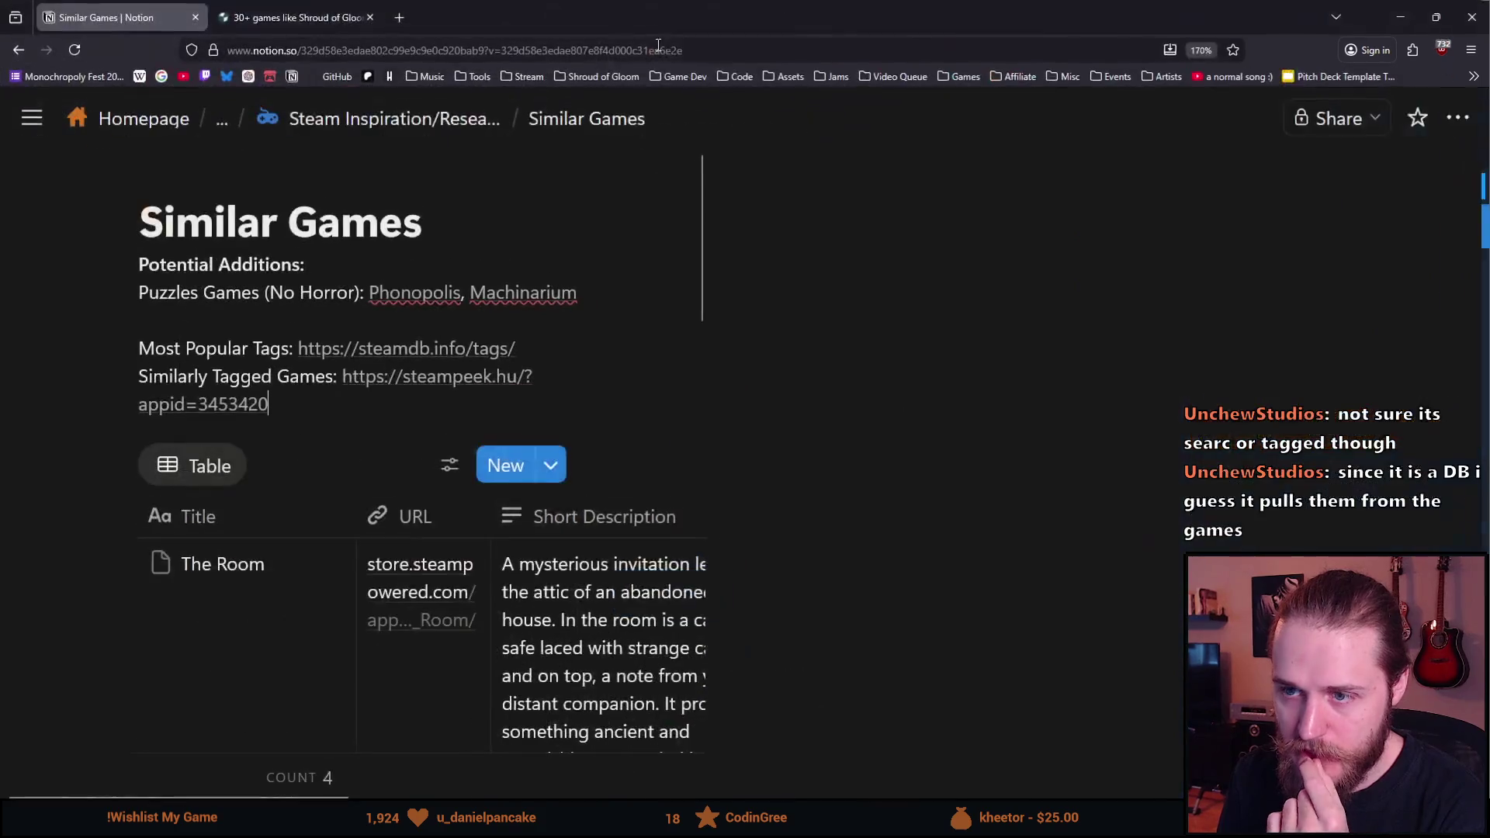
pyautogui.scroll(-5, 568, 396)
pyautogui.scroll(-10, 568, 396)
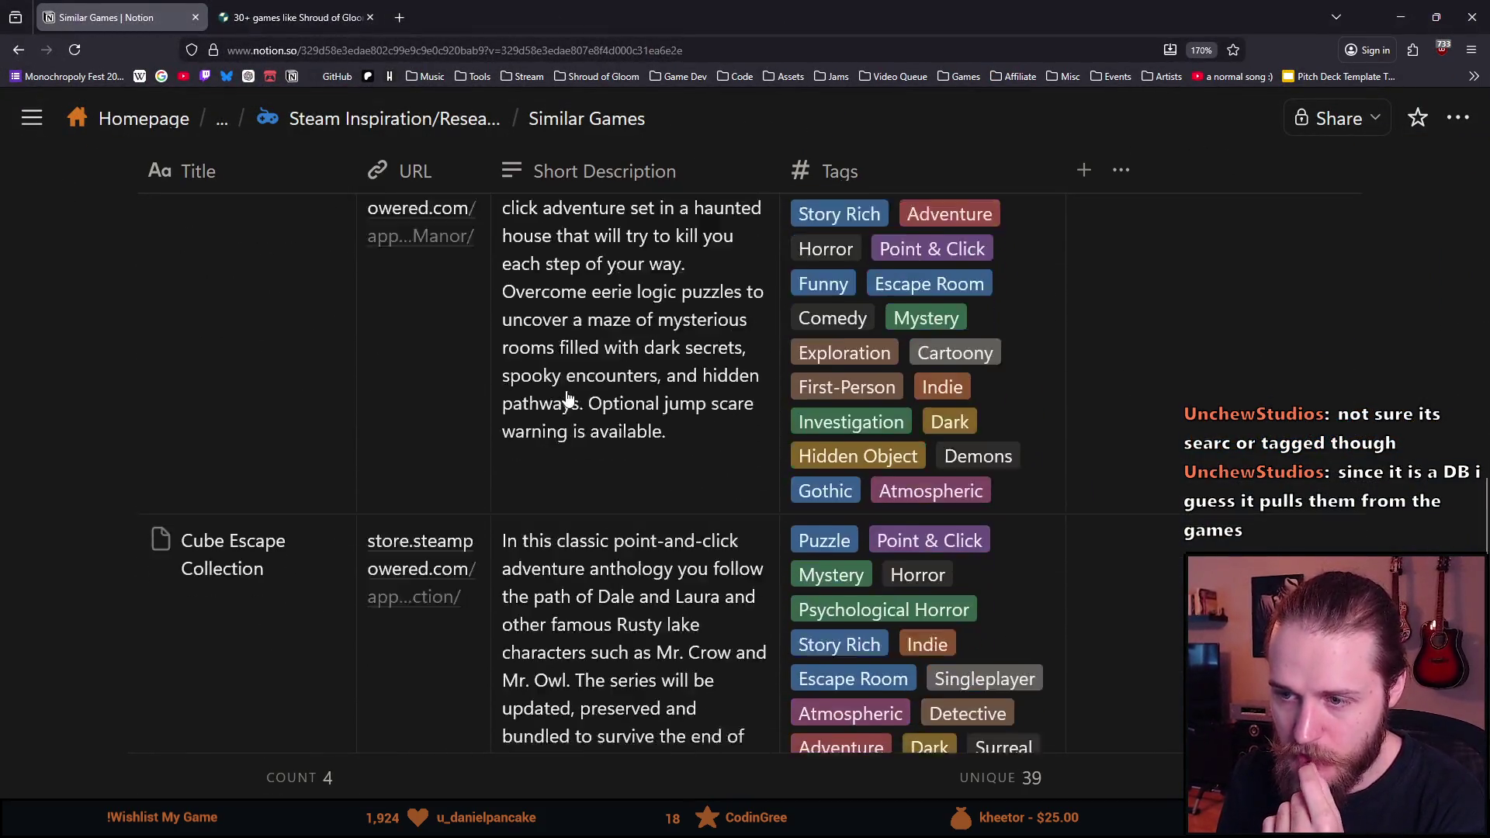
pyautogui.scroll(8, 567, 399)
pyautogui.scroll(7, 567, 396)
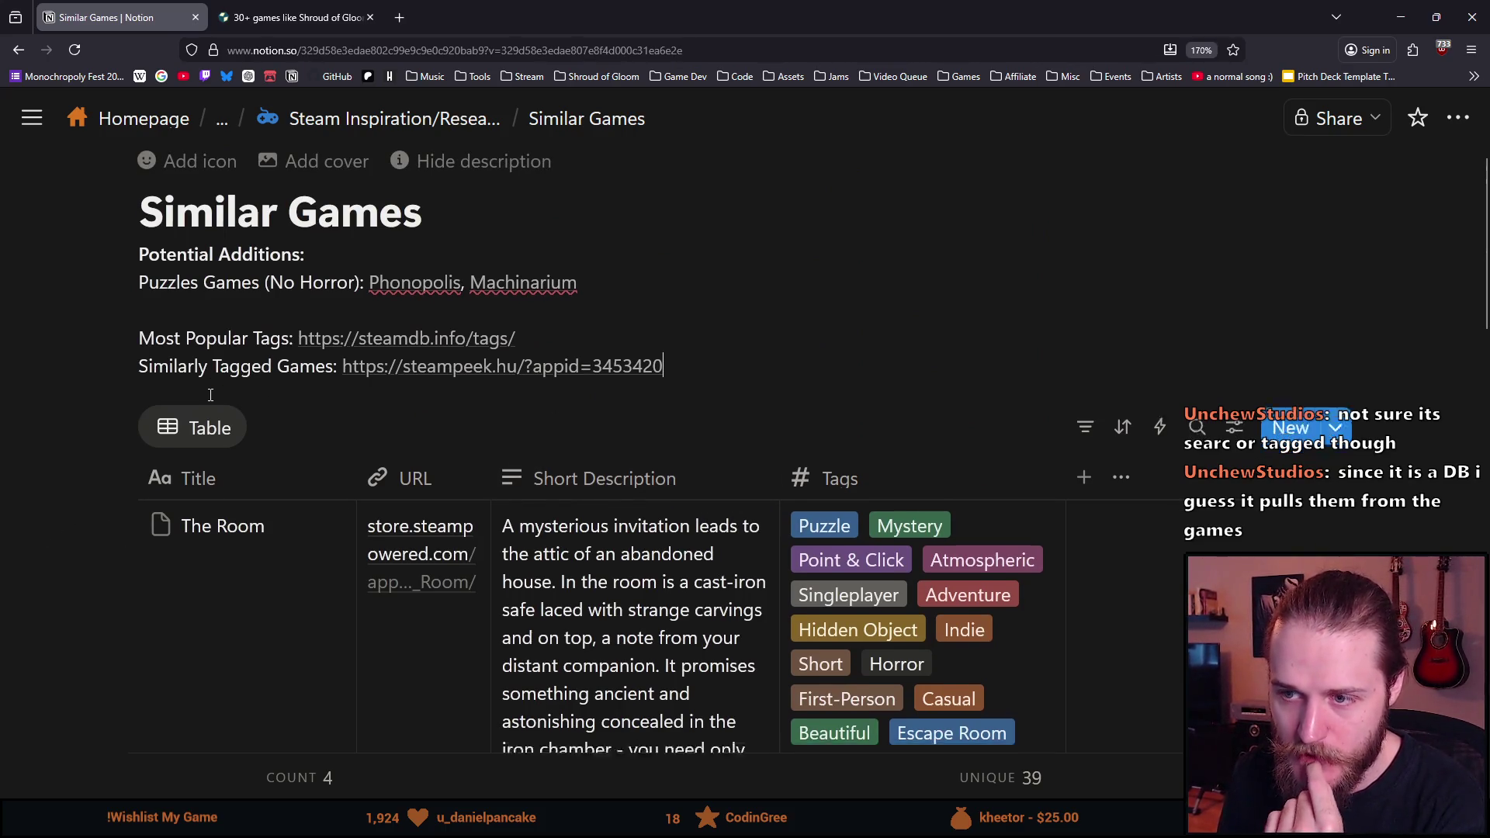
pyautogui.scroll(-2, 207, 392)
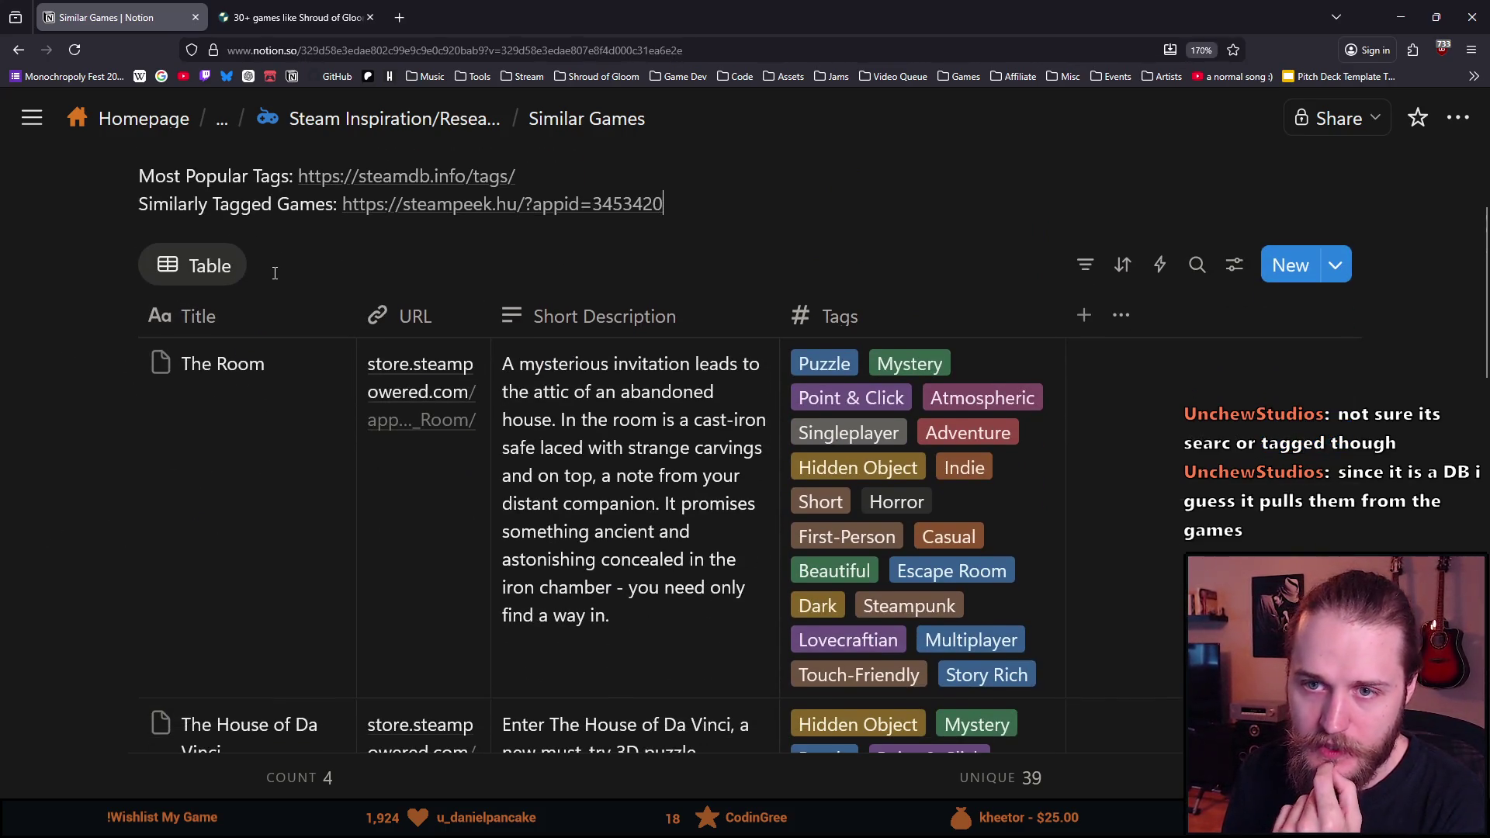
pyautogui.scroll(2, 352, 374)
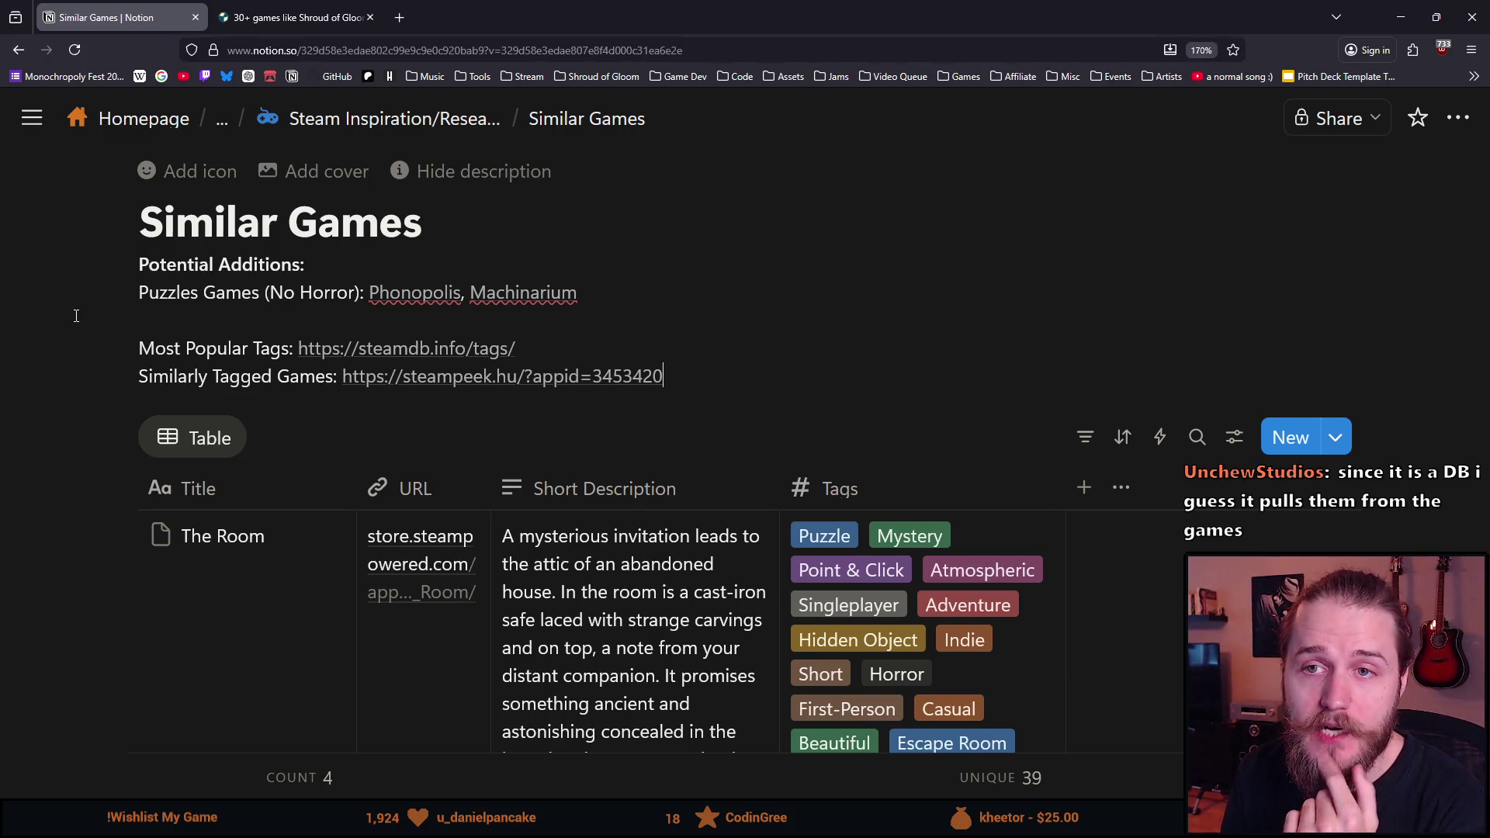
pyautogui.click(295, 17)
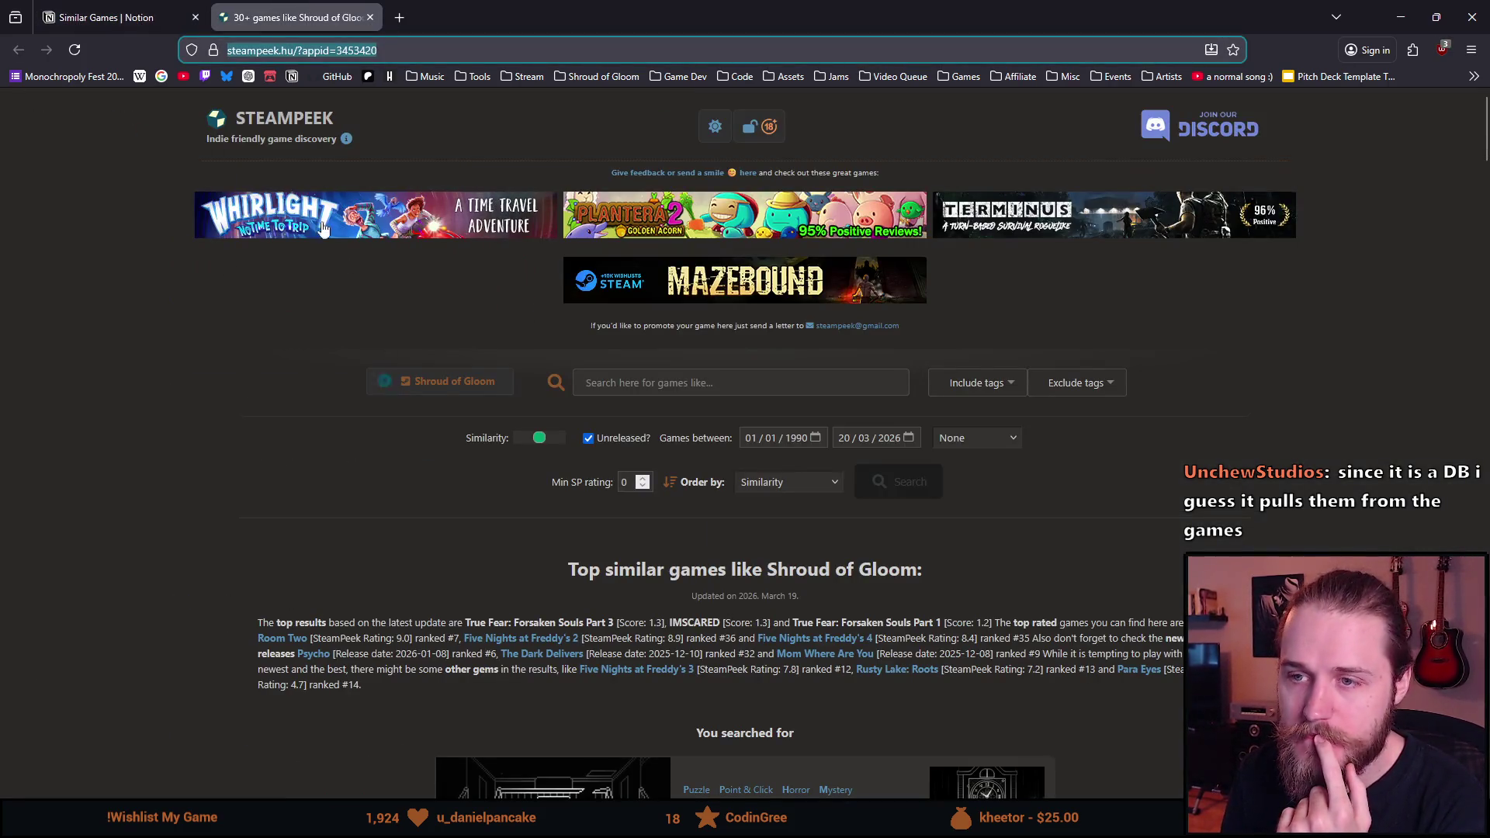
# Step: Open the SteamDB tags link from the Similar Games page in a new tab
pyautogui.click(132, 9)
pyautogui.click(392, 343)
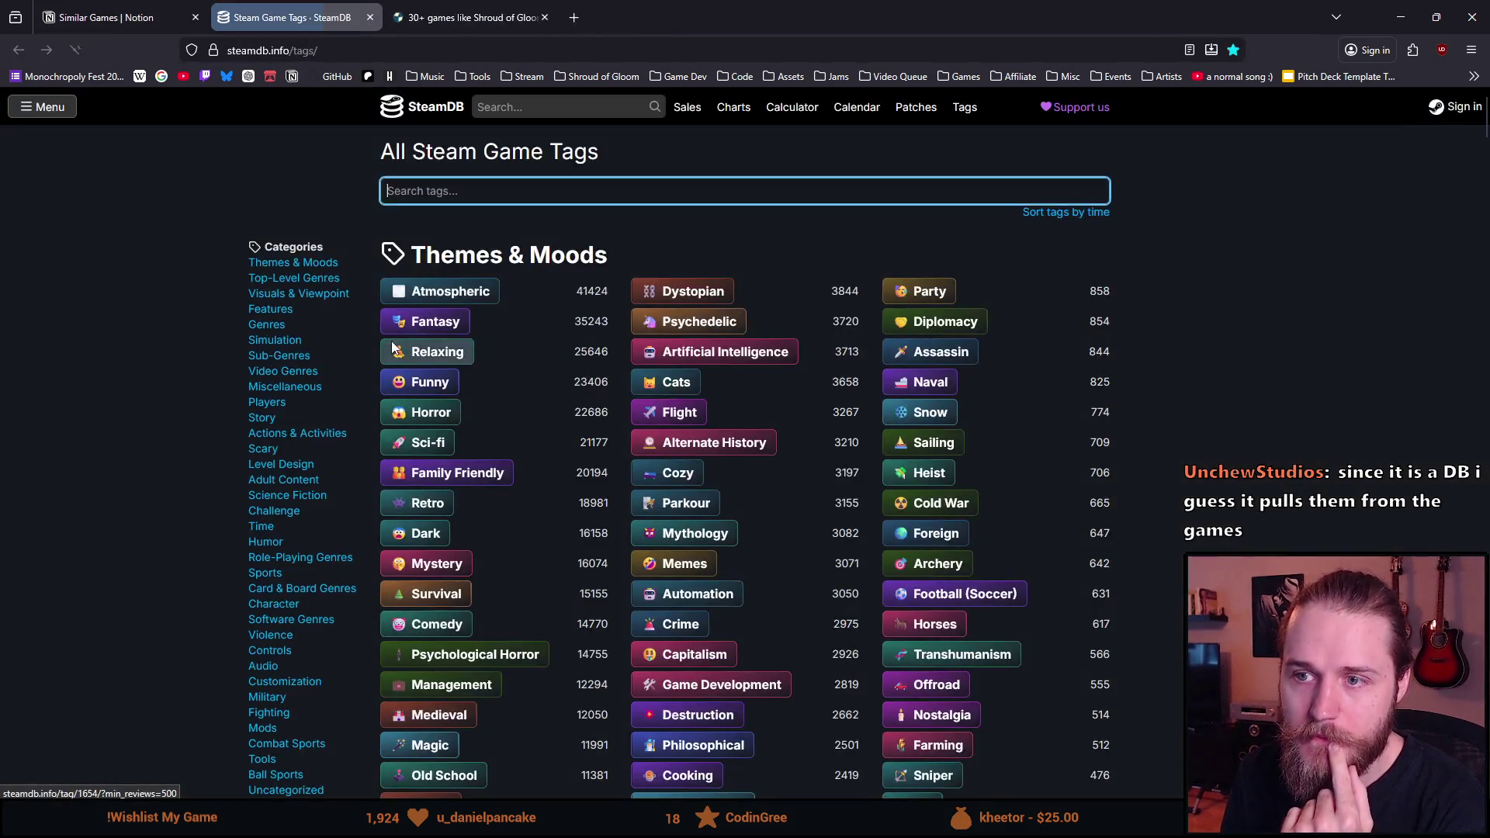
pyautogui.click(1413, 148)
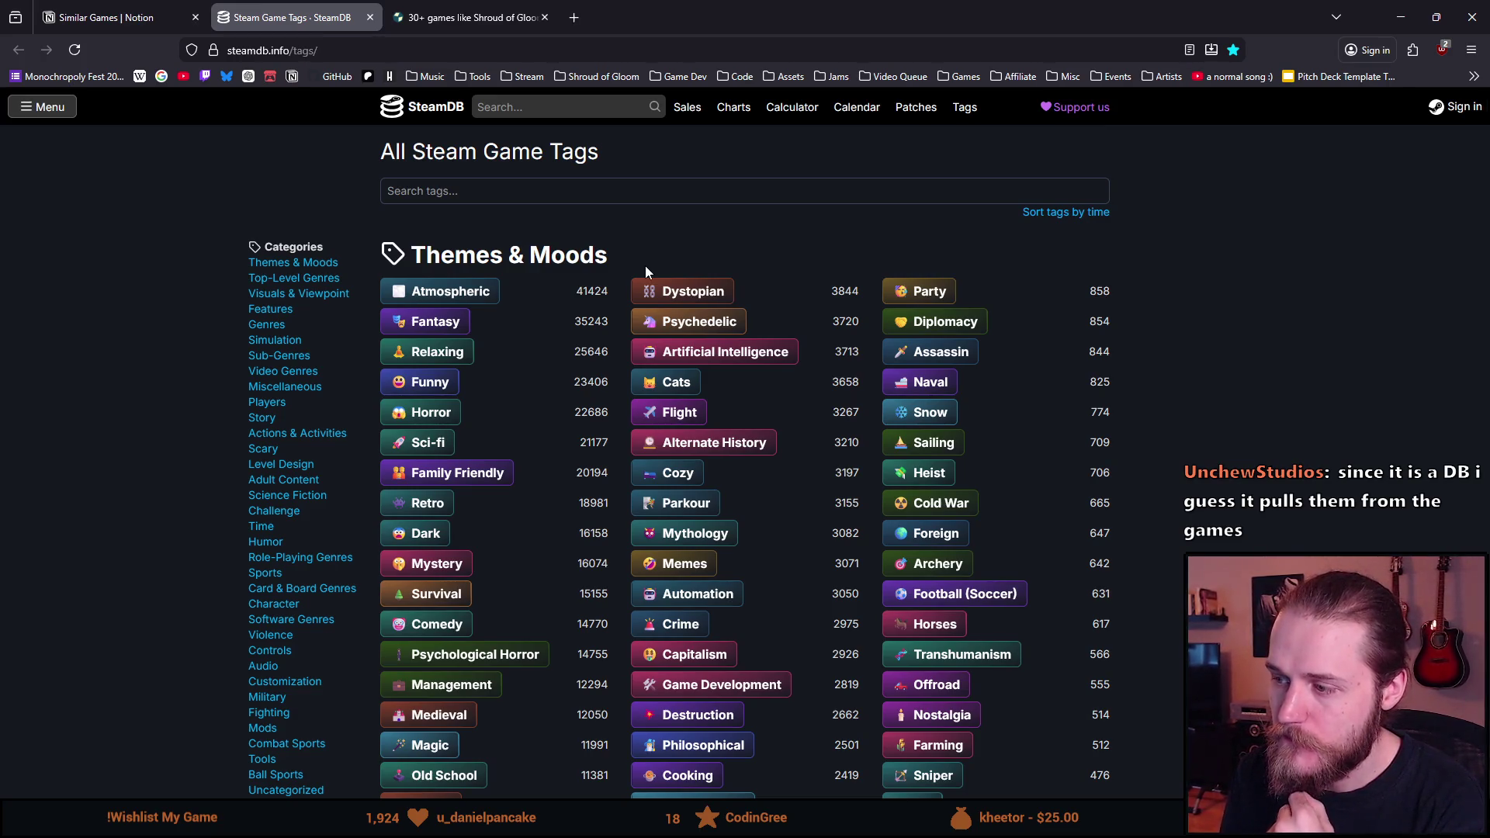
pyautogui.scroll(-1, 645, 266)
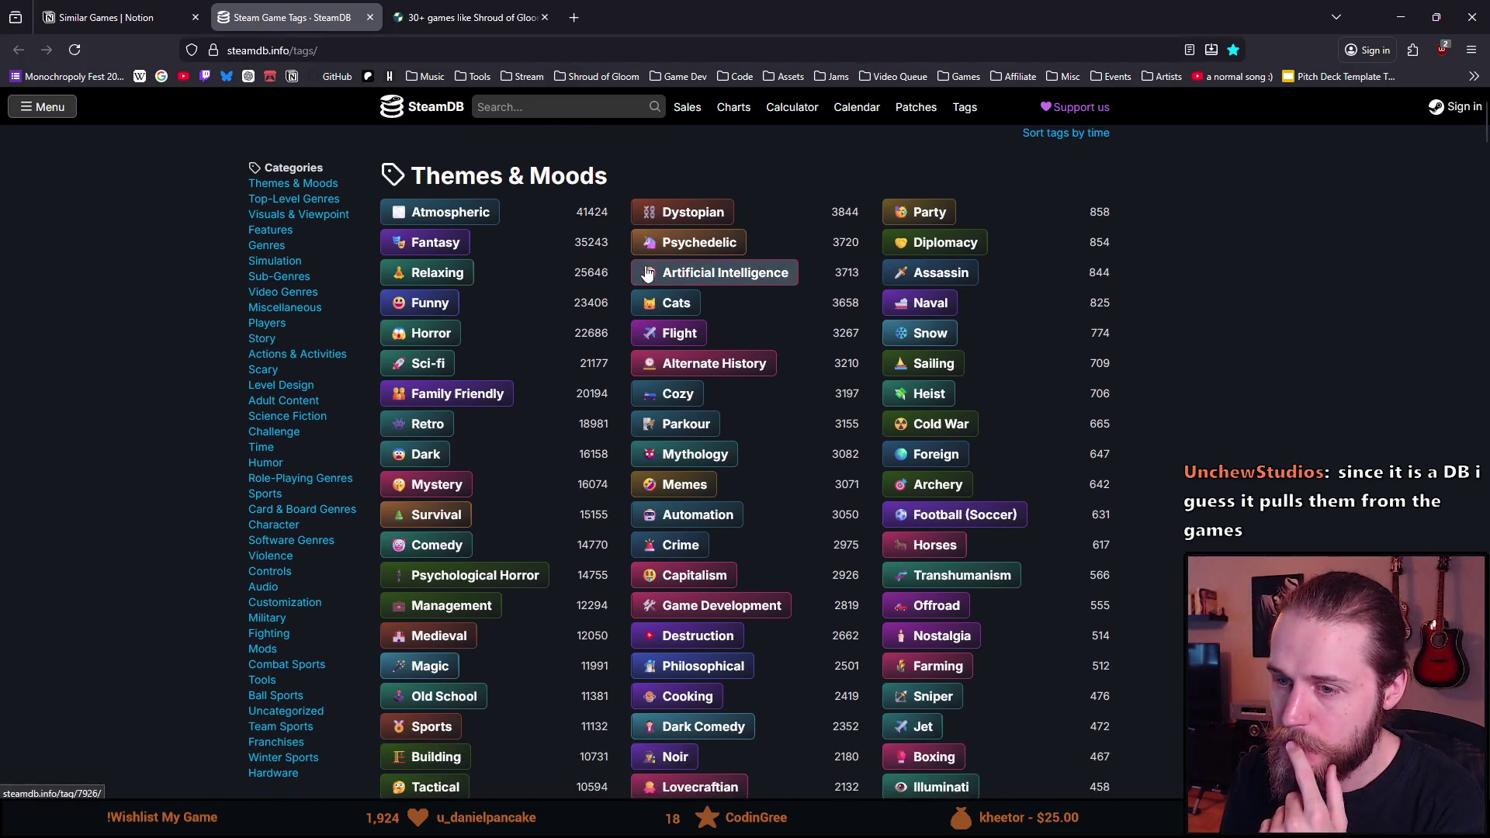
pyautogui.scroll(1, 591, 289)
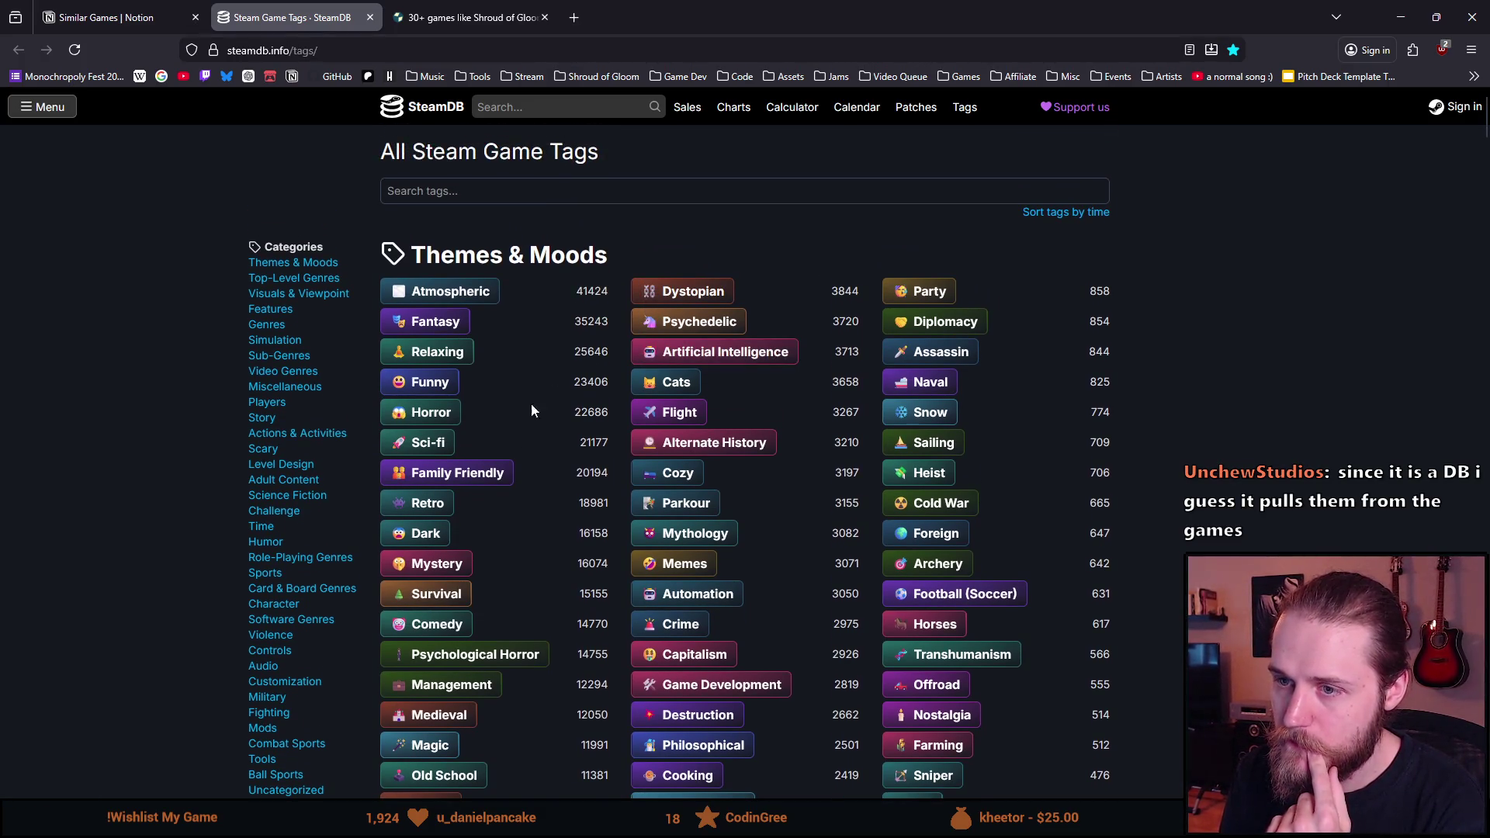
# Step: Scroll the SteamDB tag list down to Puzzle, briefly selecting its 35469 game count
pyautogui.scroll(-15, 470, 539)
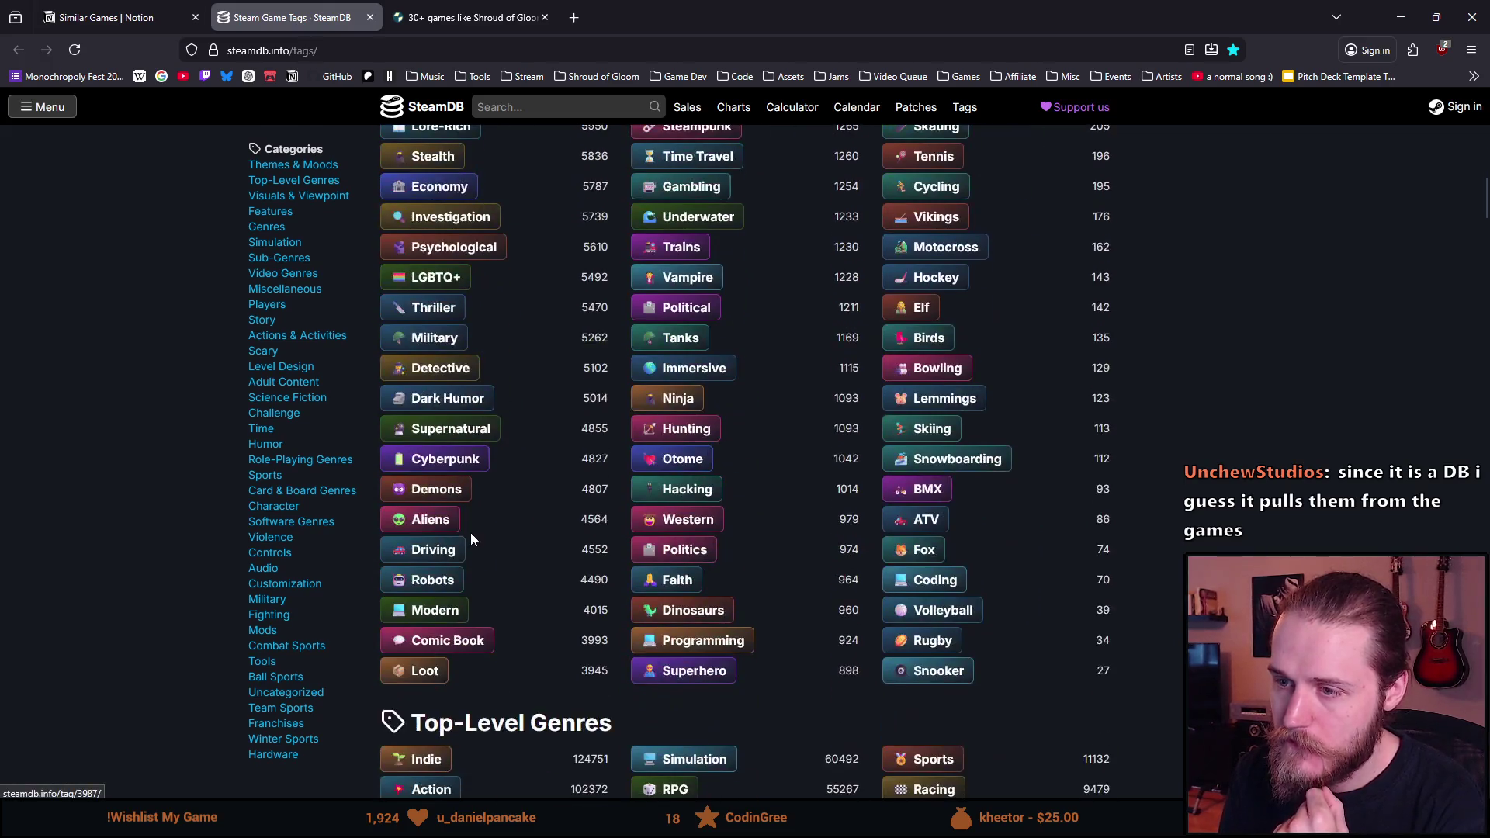
pyautogui.scroll(-7, 471, 539)
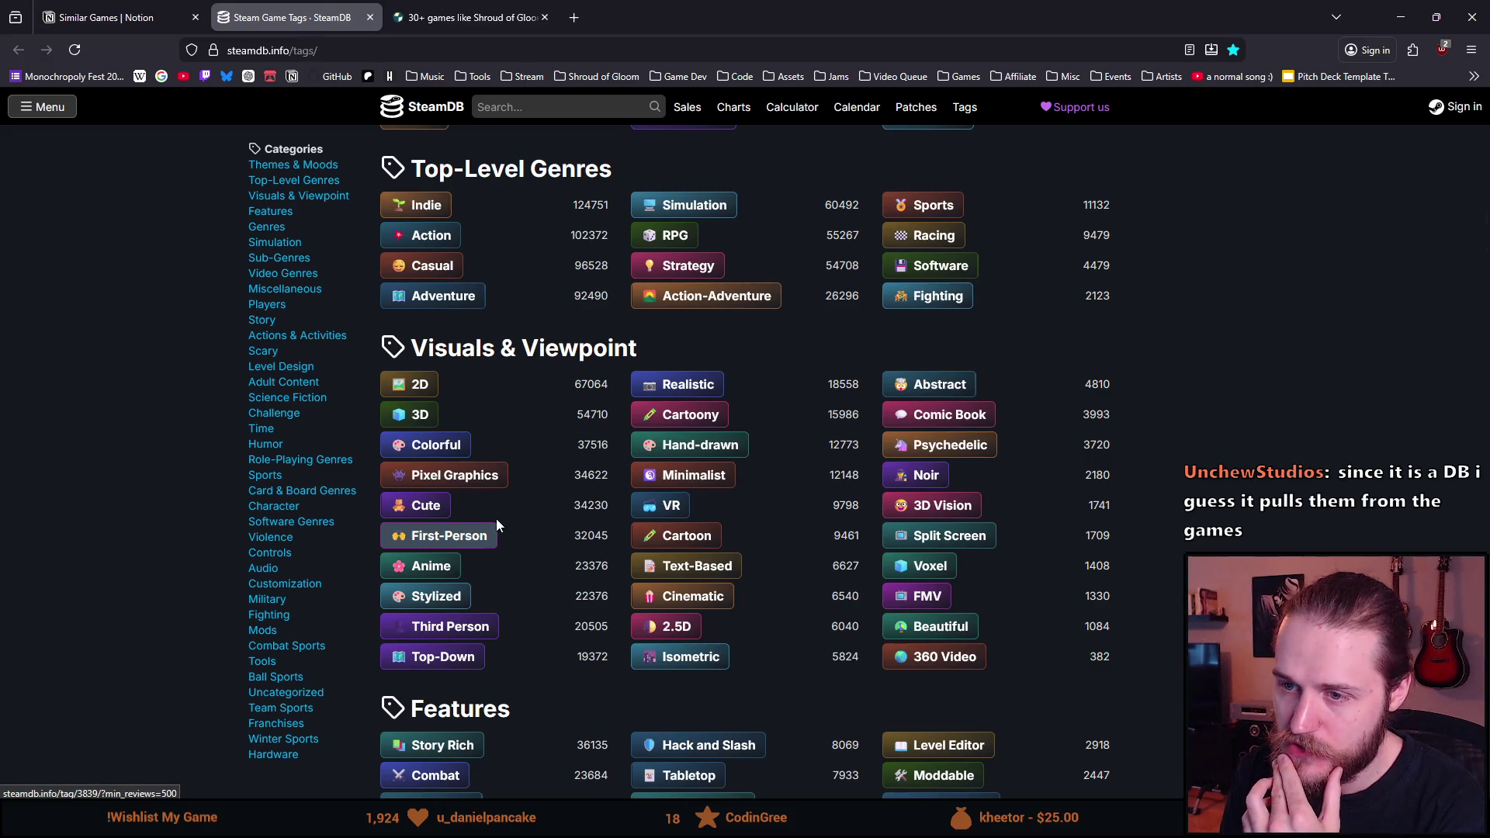
pyautogui.scroll(-4, 493, 522)
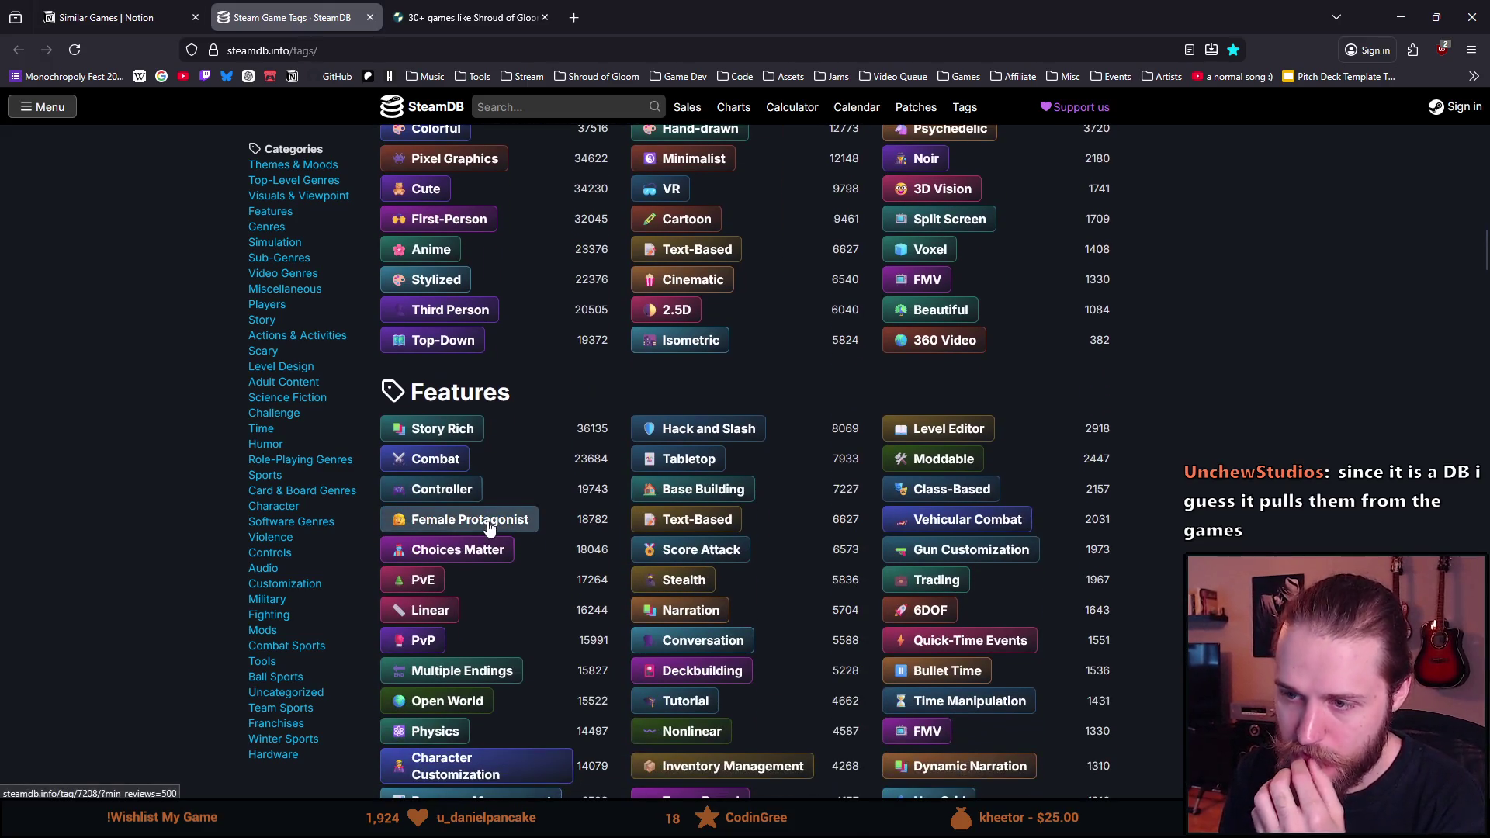
pyautogui.scroll(-1, 489, 526)
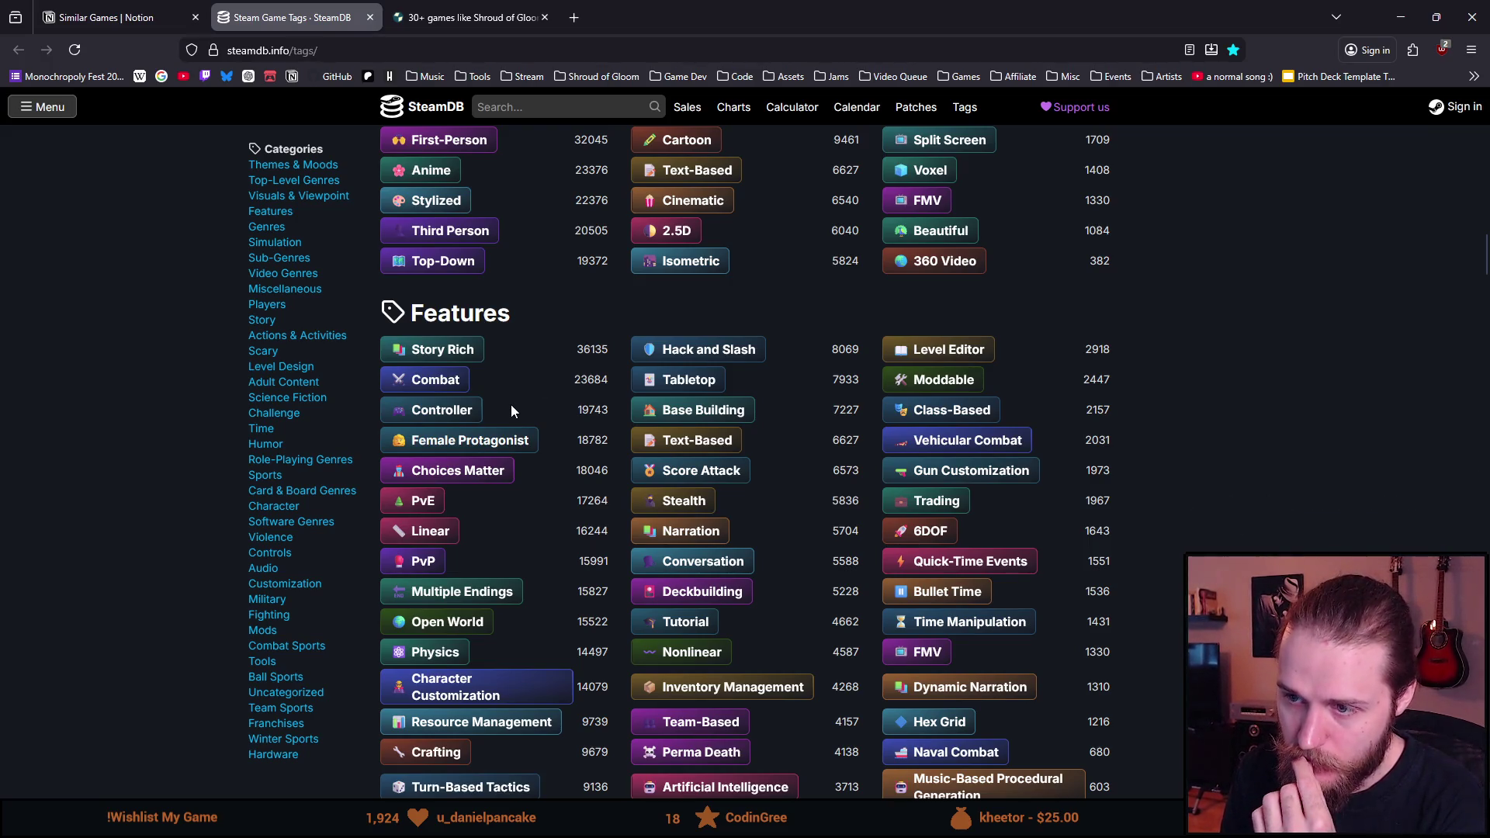
pyautogui.scroll(-2, 510, 410)
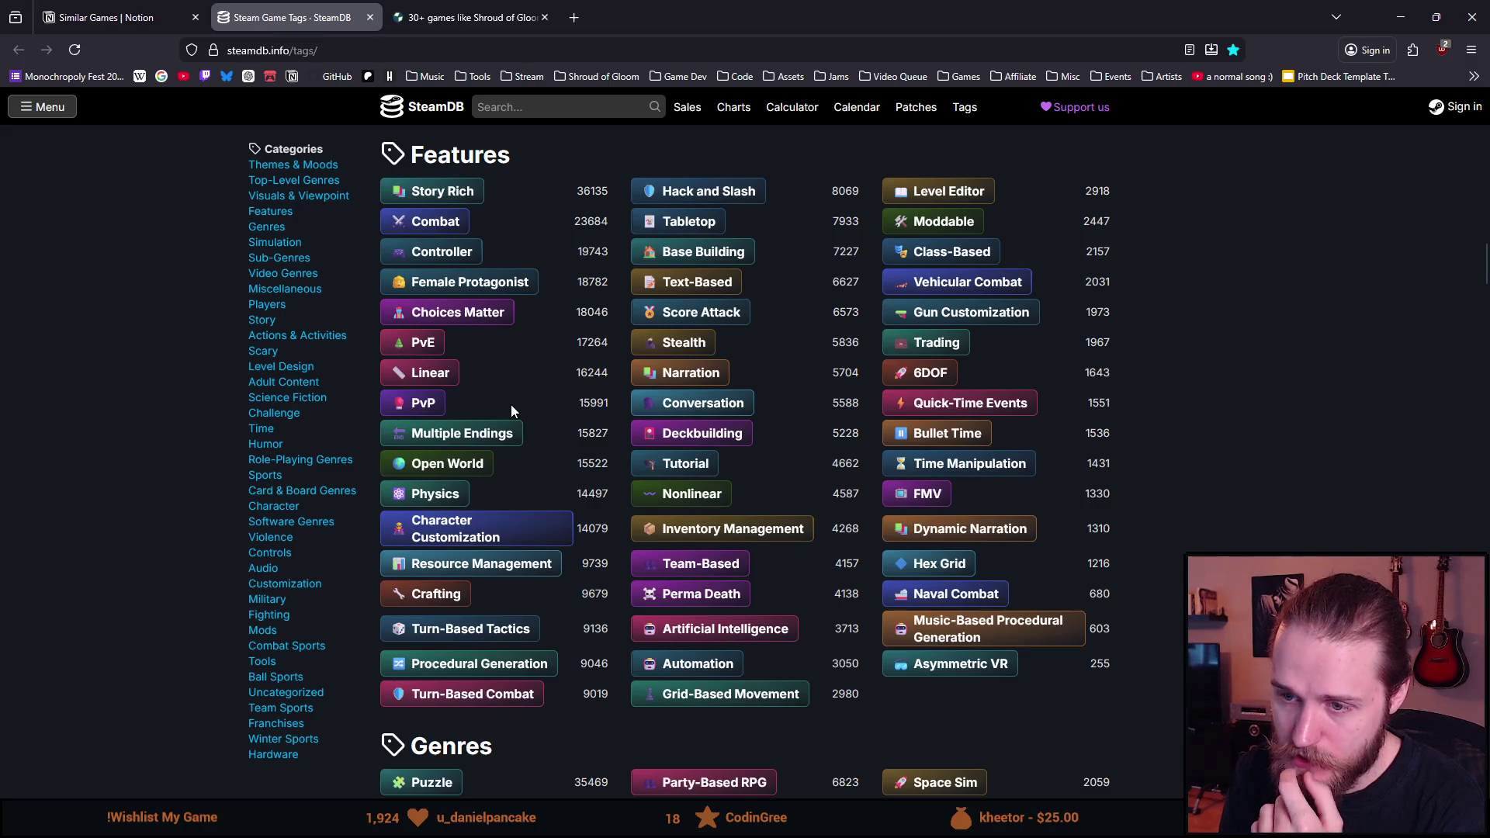
pyautogui.scroll(-3, 511, 410)
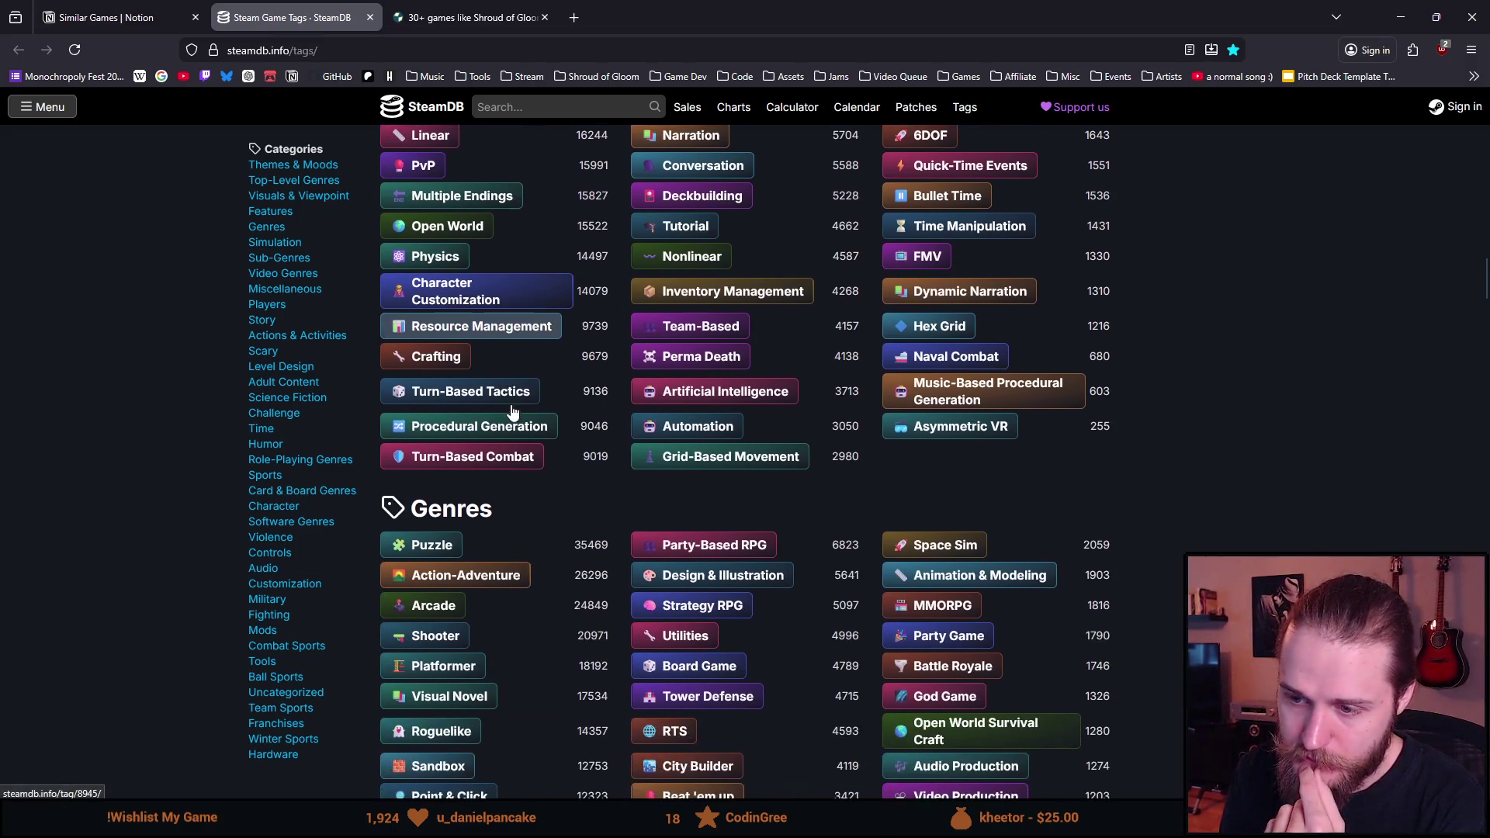
pyautogui.scroll(-1, 511, 410)
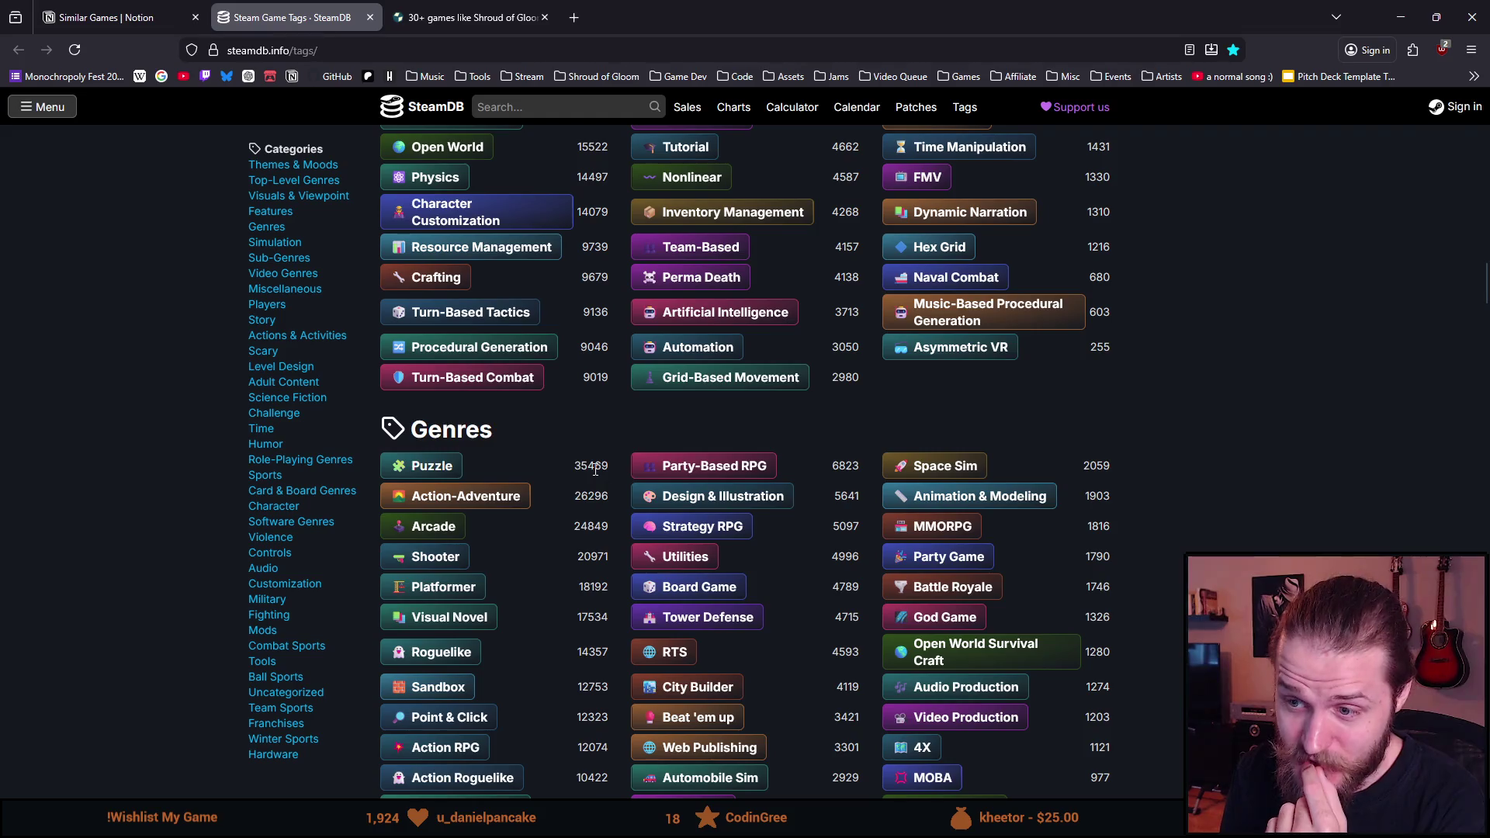
pyautogui.doubleClick(594, 467)
pyautogui.click(75, 477)
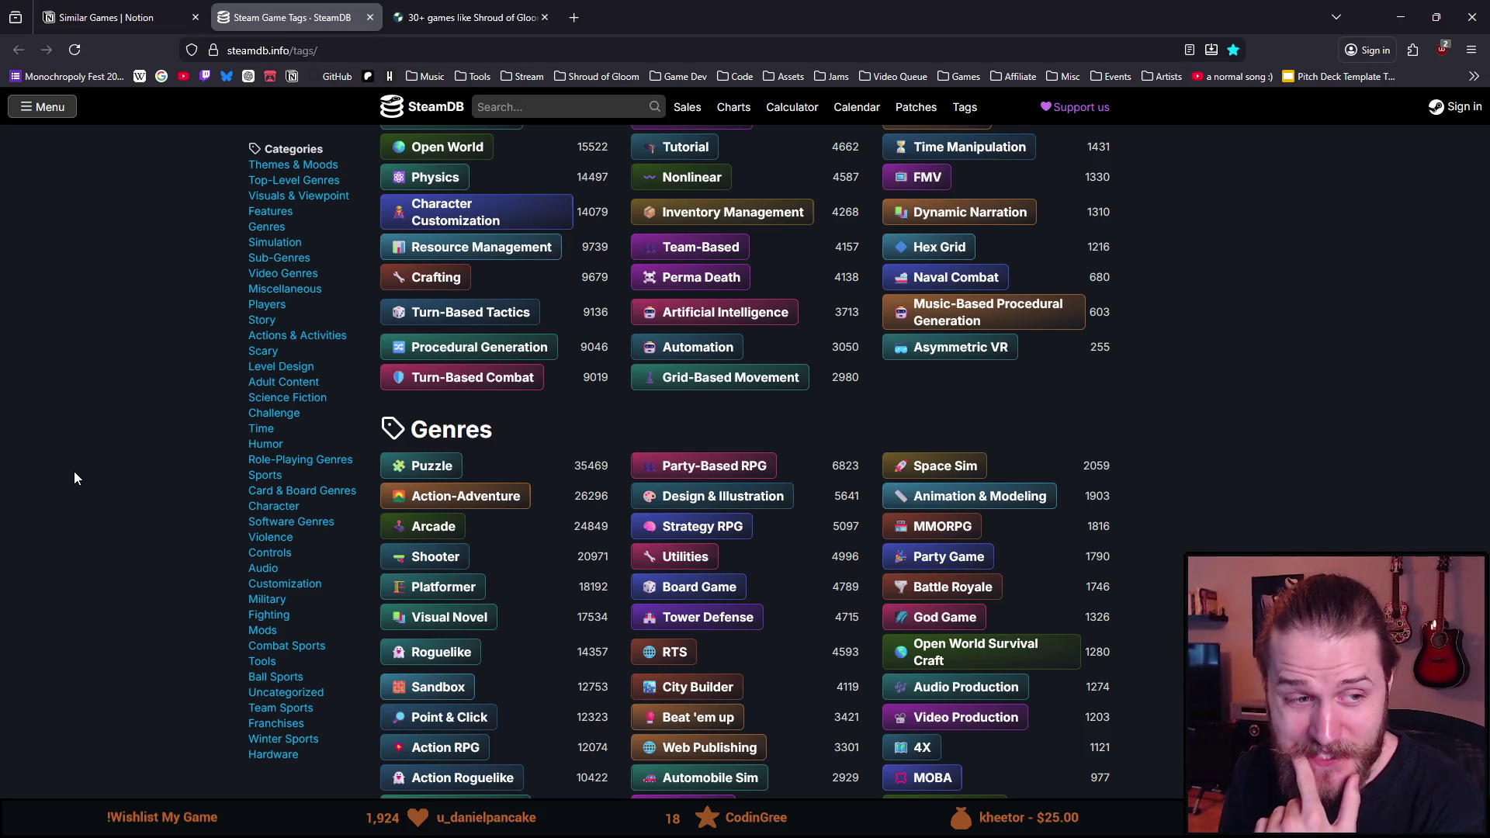
# Step: Continue scrolling past the Simulation tags to Sub-Genres, led by Exploration at 37045
pyautogui.scroll(-5, 76, 476)
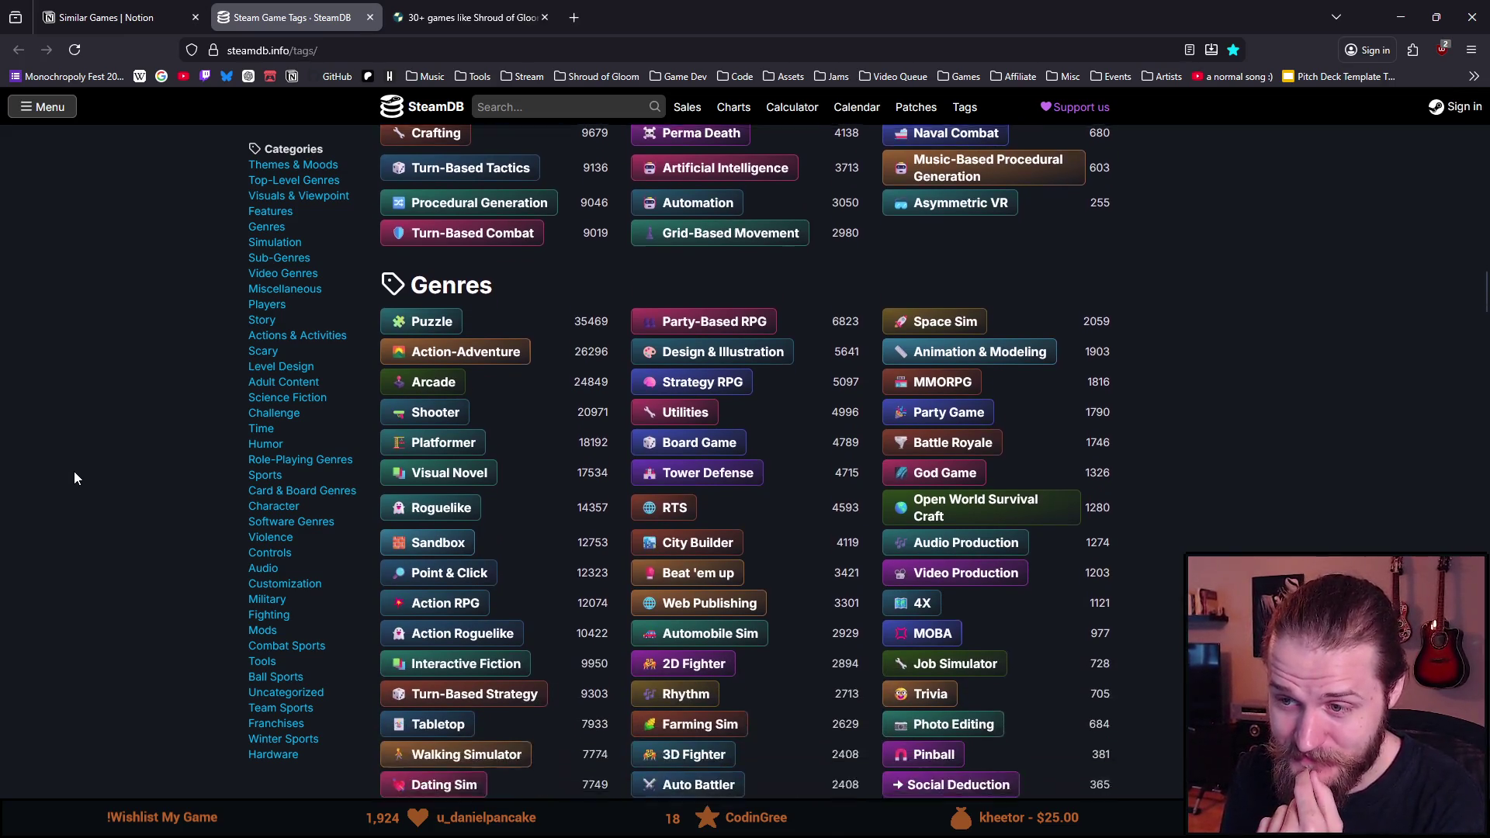
pyautogui.scroll(-2, 75, 478)
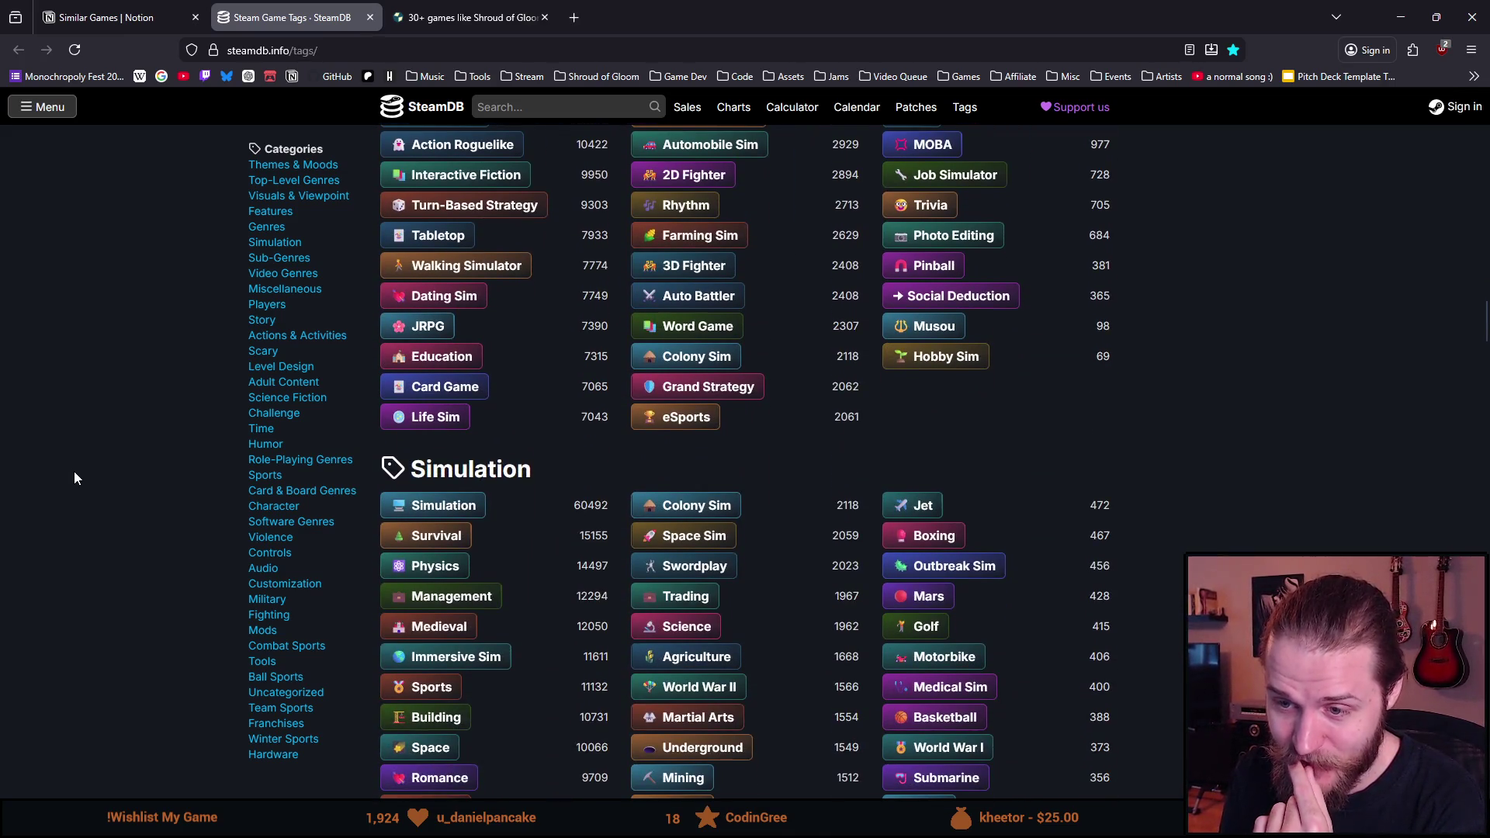
pyautogui.scroll(-1, 75, 477)
pyautogui.scroll(-4, 74, 473)
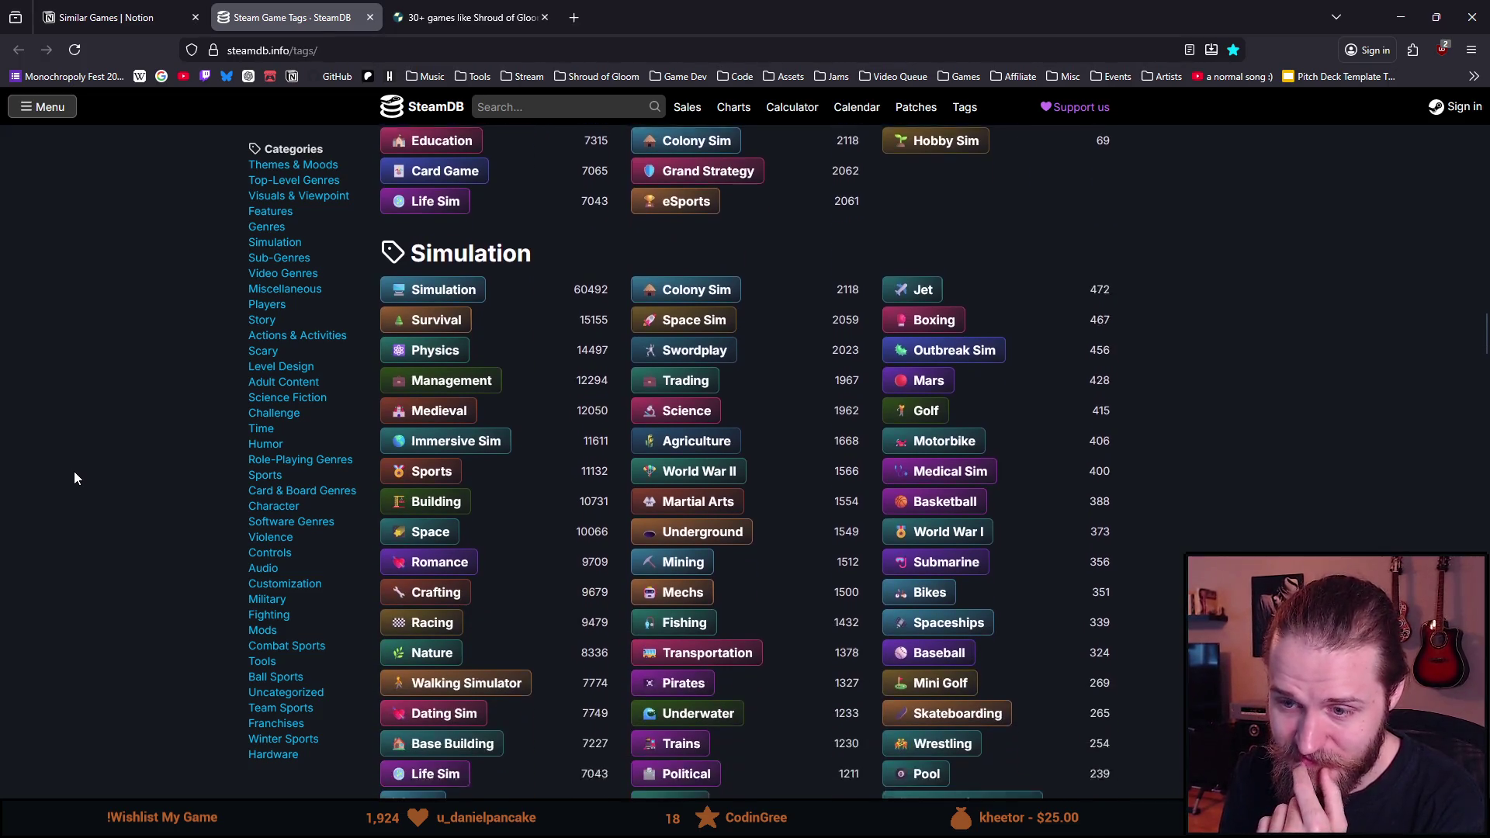
pyautogui.scroll(-10, 75, 478)
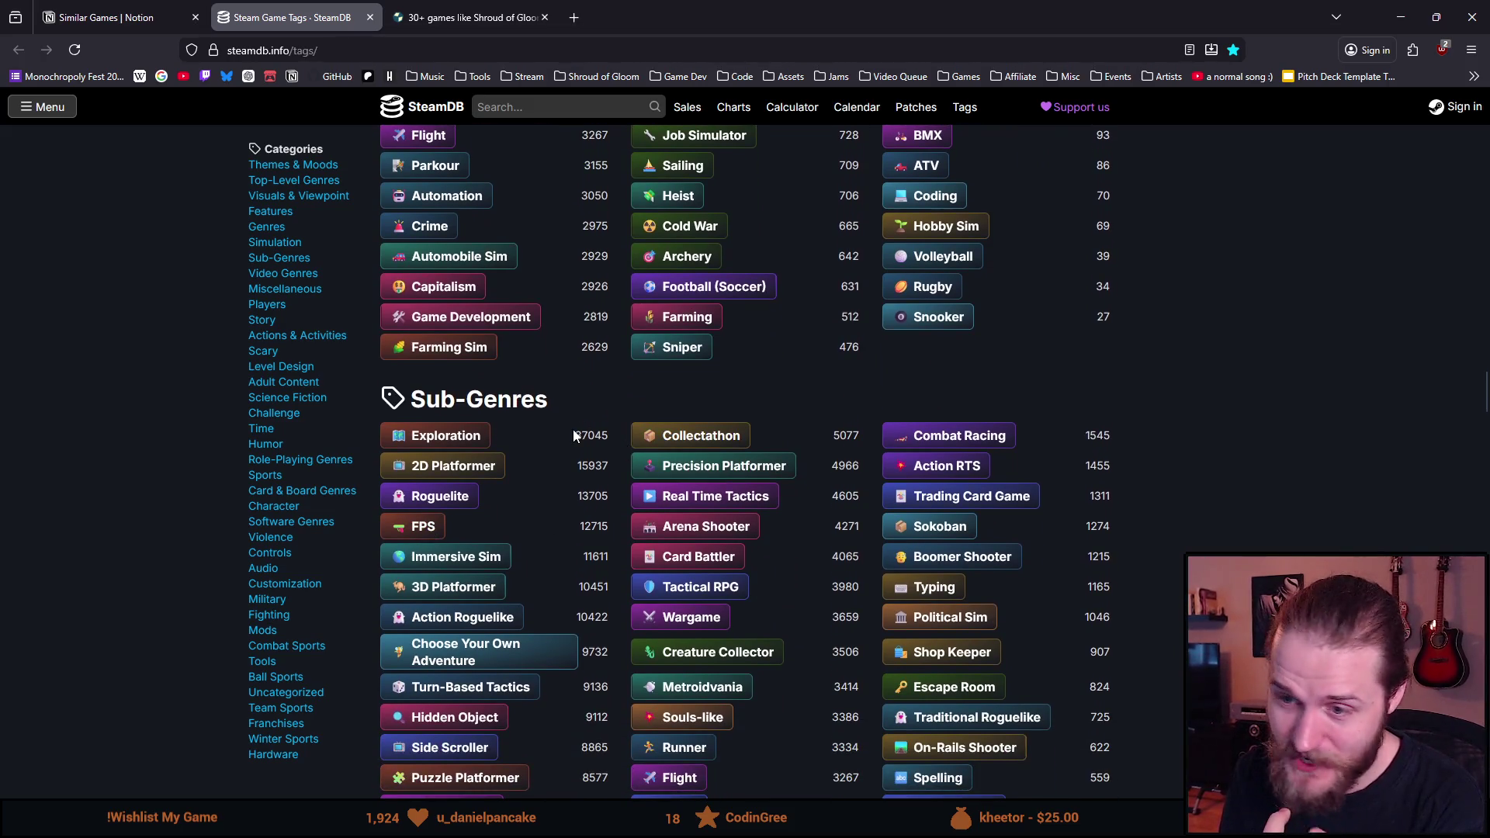
pyautogui.scroll(-7, 140, 513)
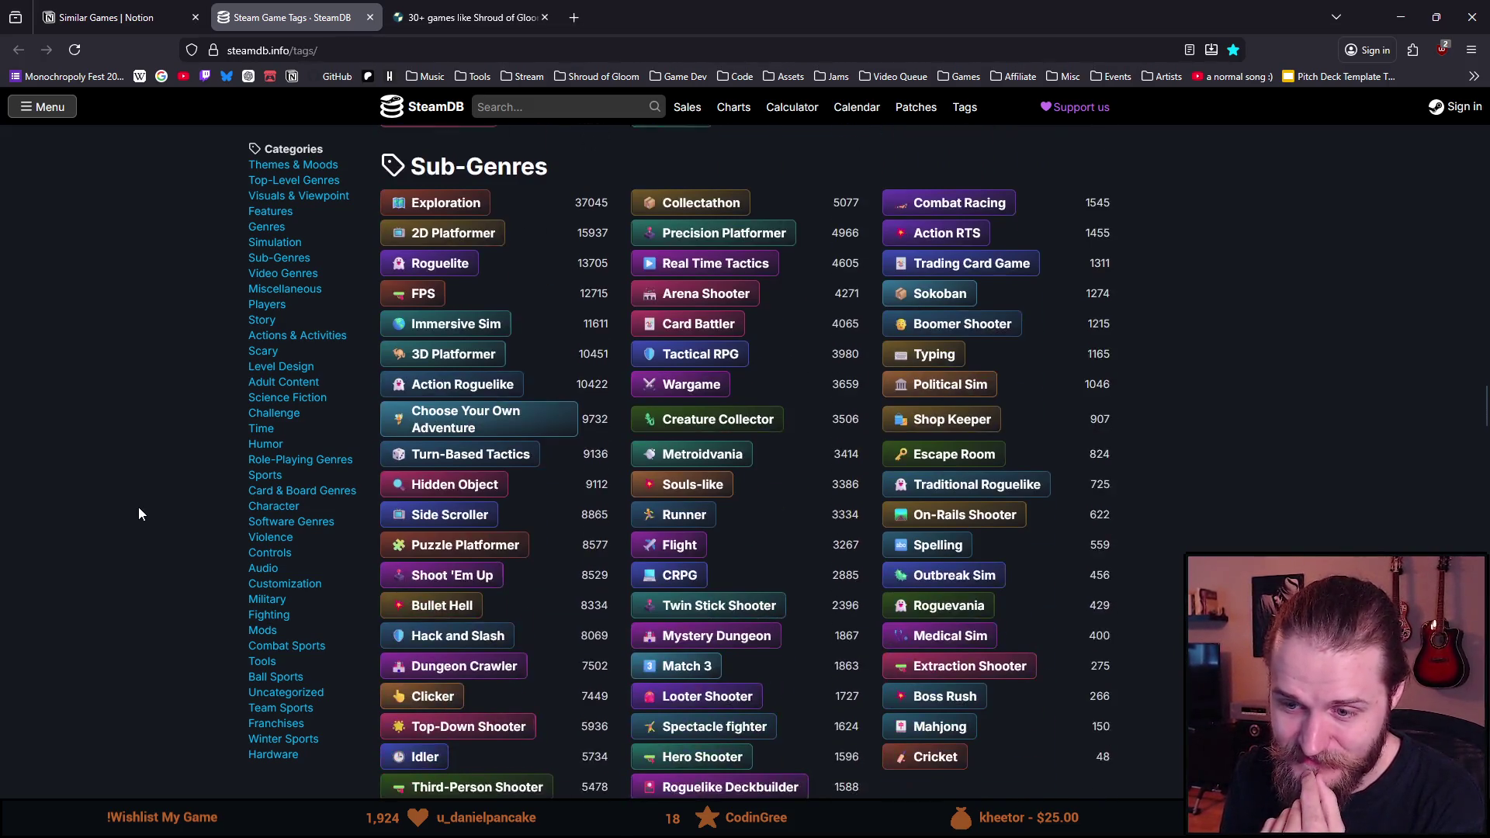
pyautogui.scroll(-5, 140, 512)
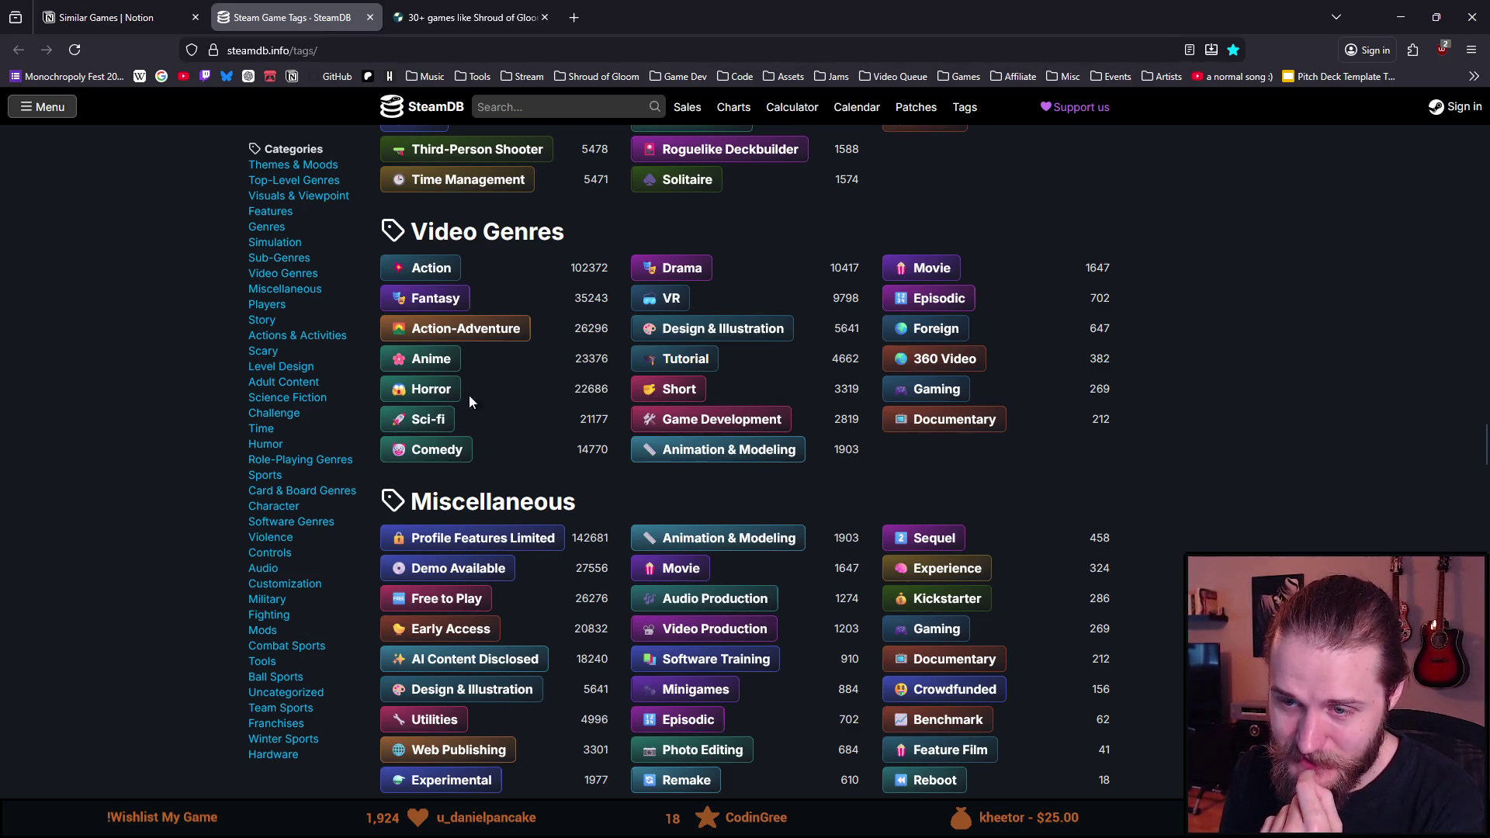
pyautogui.scroll(-2, 55, 545)
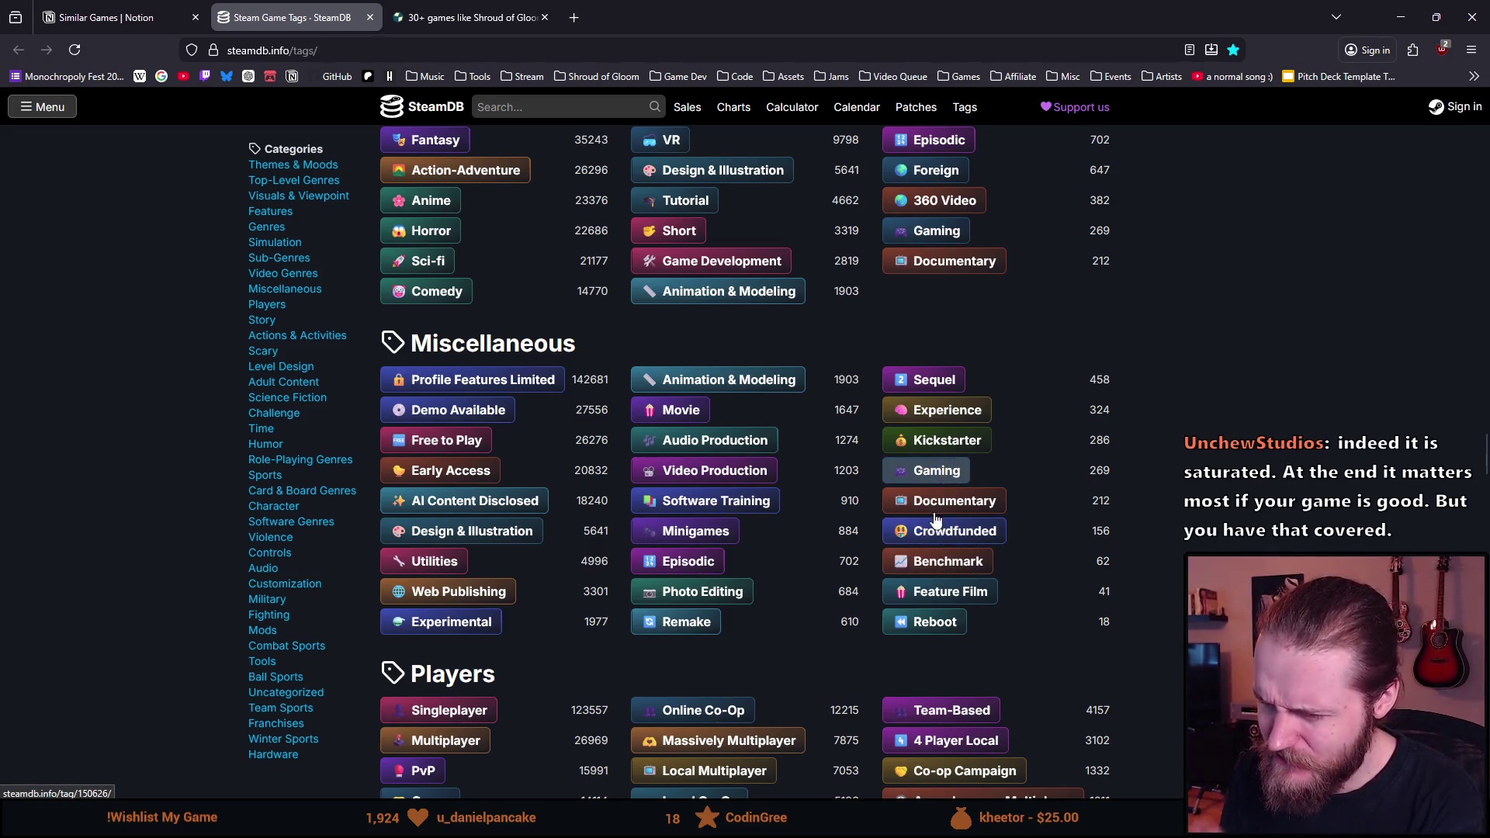
pyautogui.scroll(-3, 212, 582)
pyautogui.scroll(-3, 211, 580)
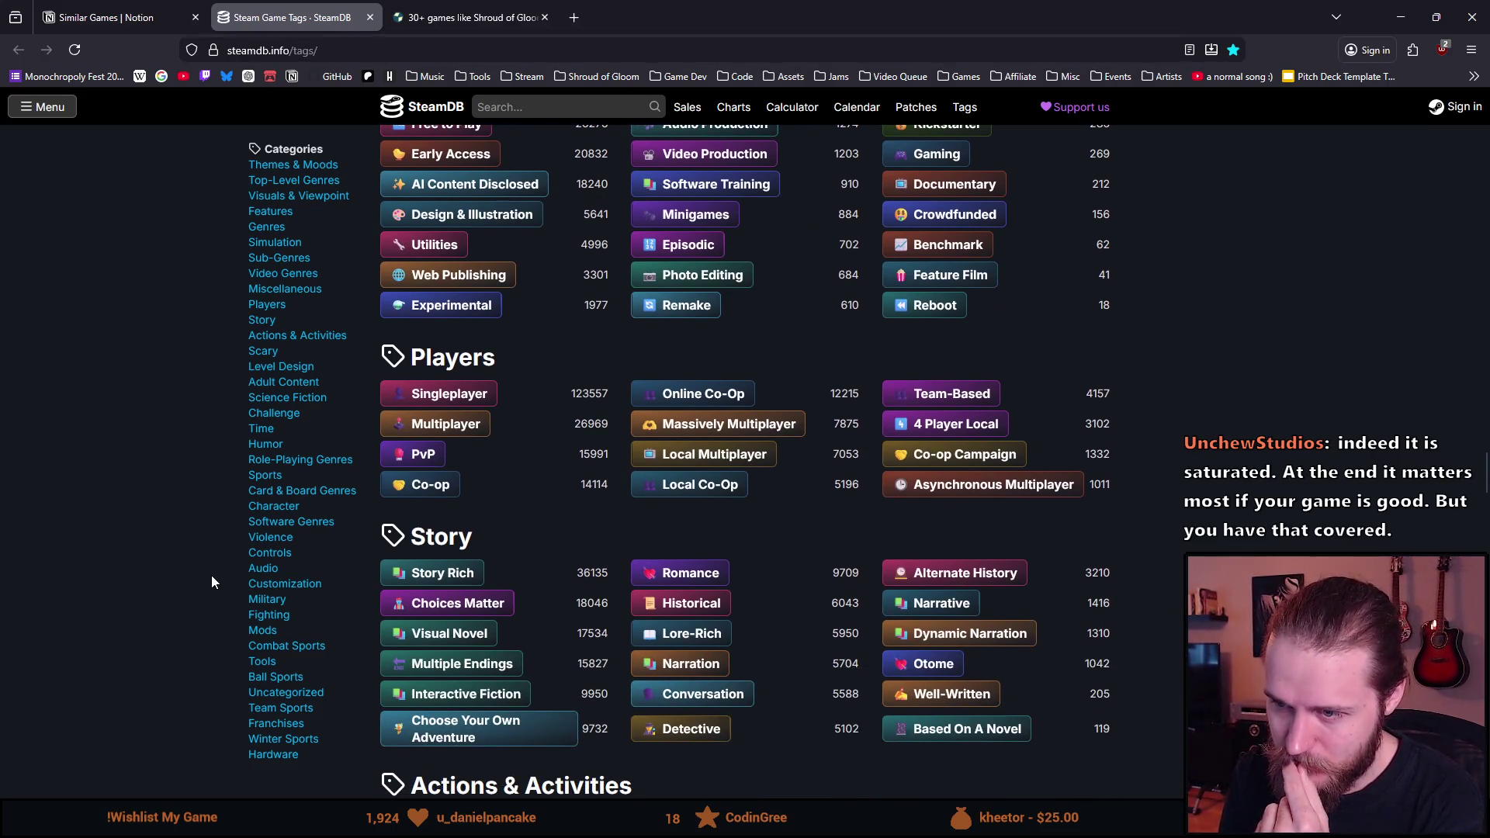
pyautogui.moveTo(572, 393); pyautogui.dragTo(592, 394)
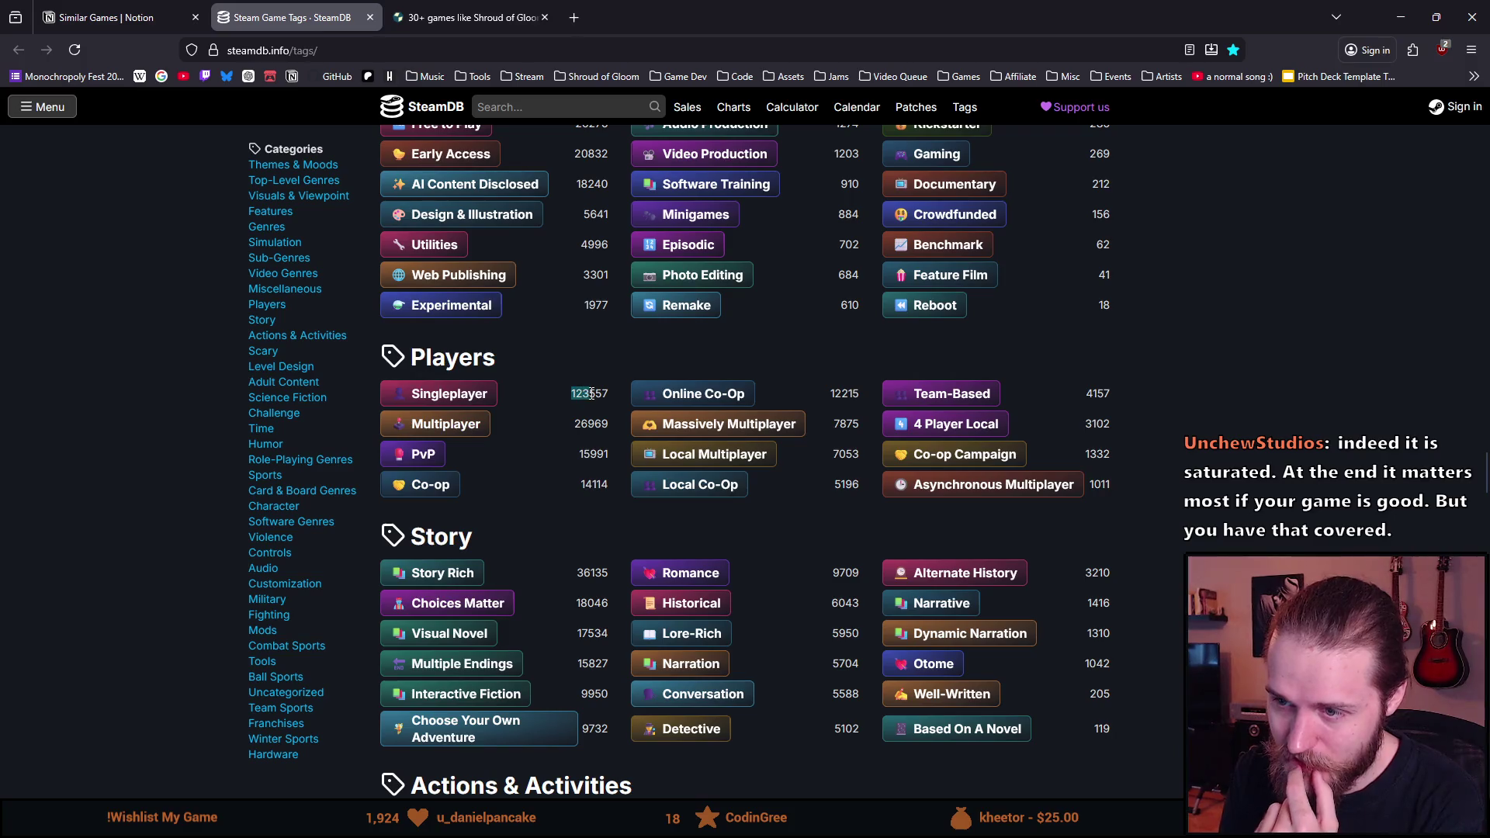
pyautogui.click(83, 522)
pyautogui.scroll(-3, 82, 522)
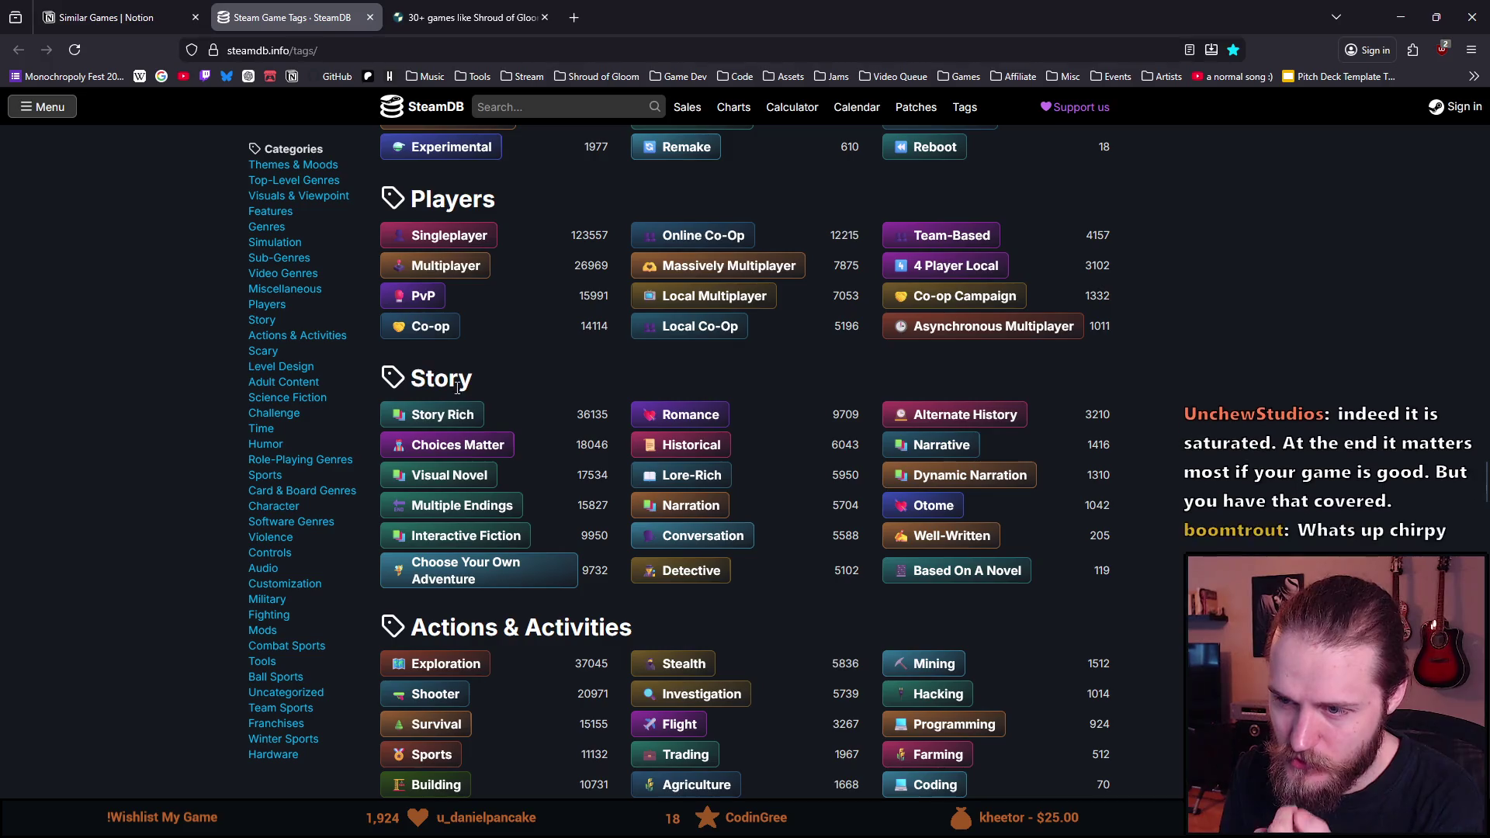
pyautogui.scroll(-5, 311, 529)
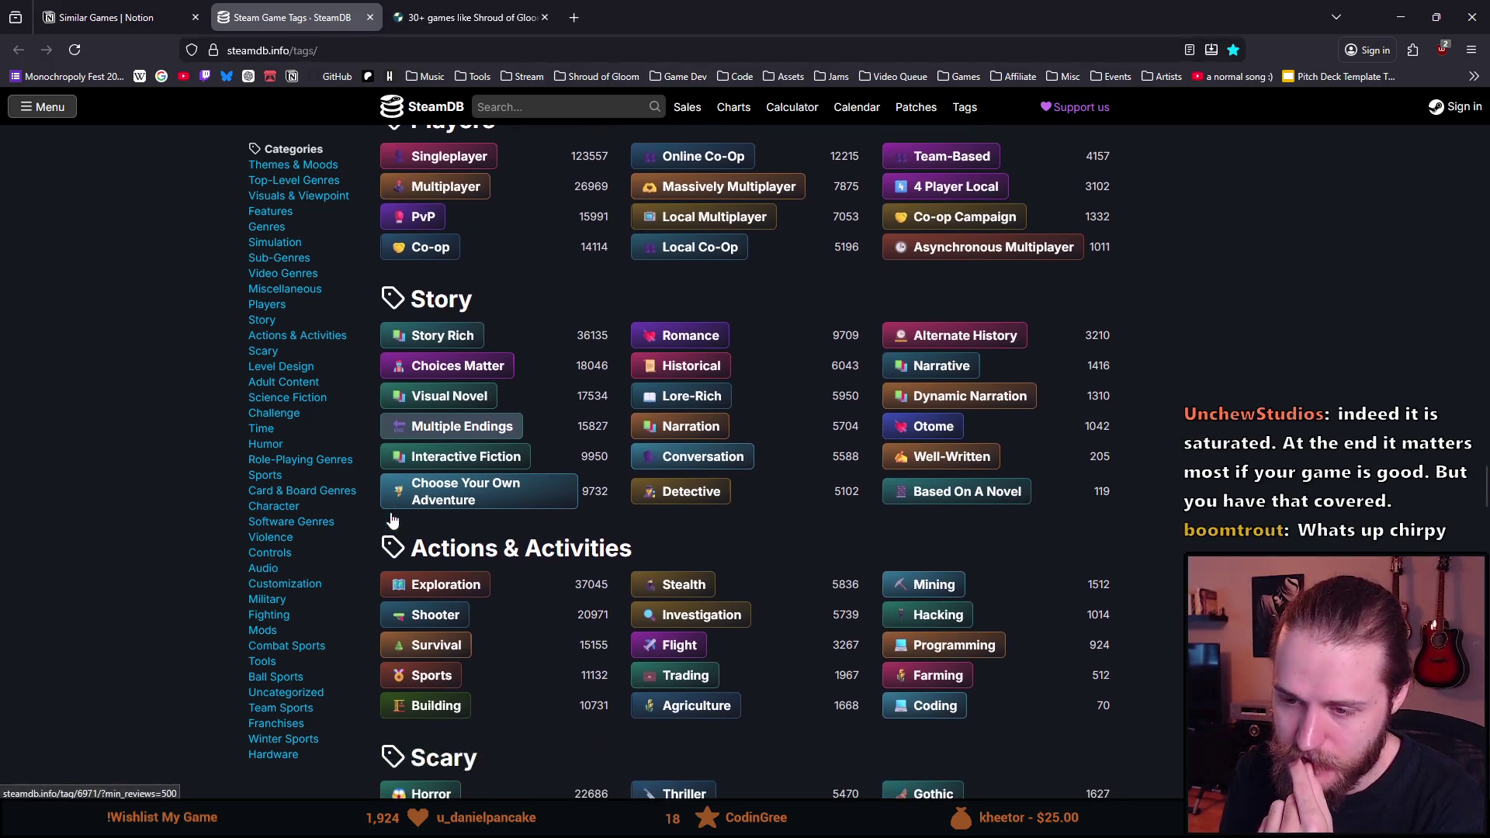
pyautogui.scroll(-3, 191, 534)
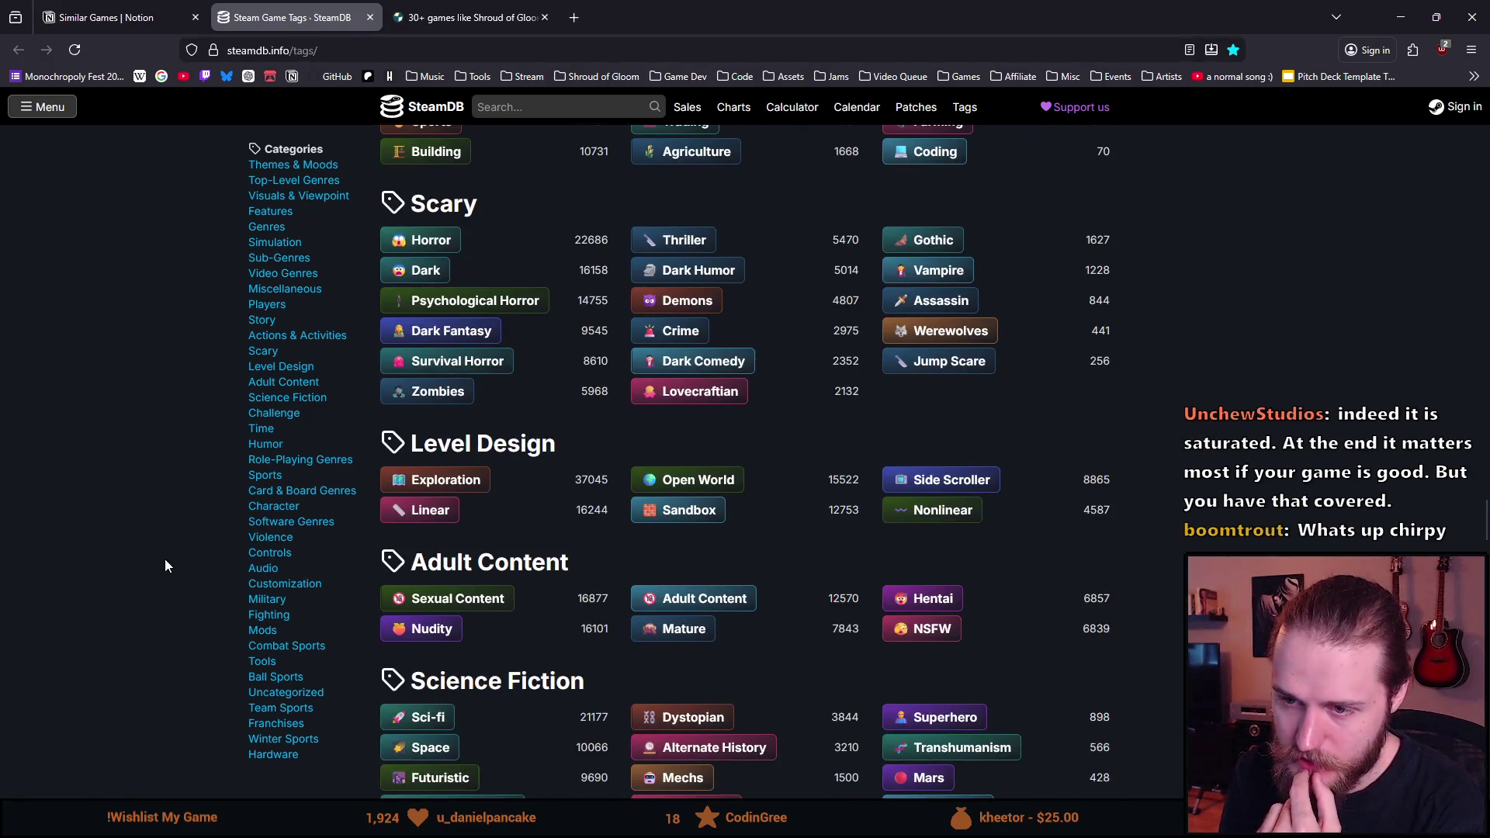
pyautogui.scroll(15, 166, 565)
pyautogui.scroll(20, 166, 565)
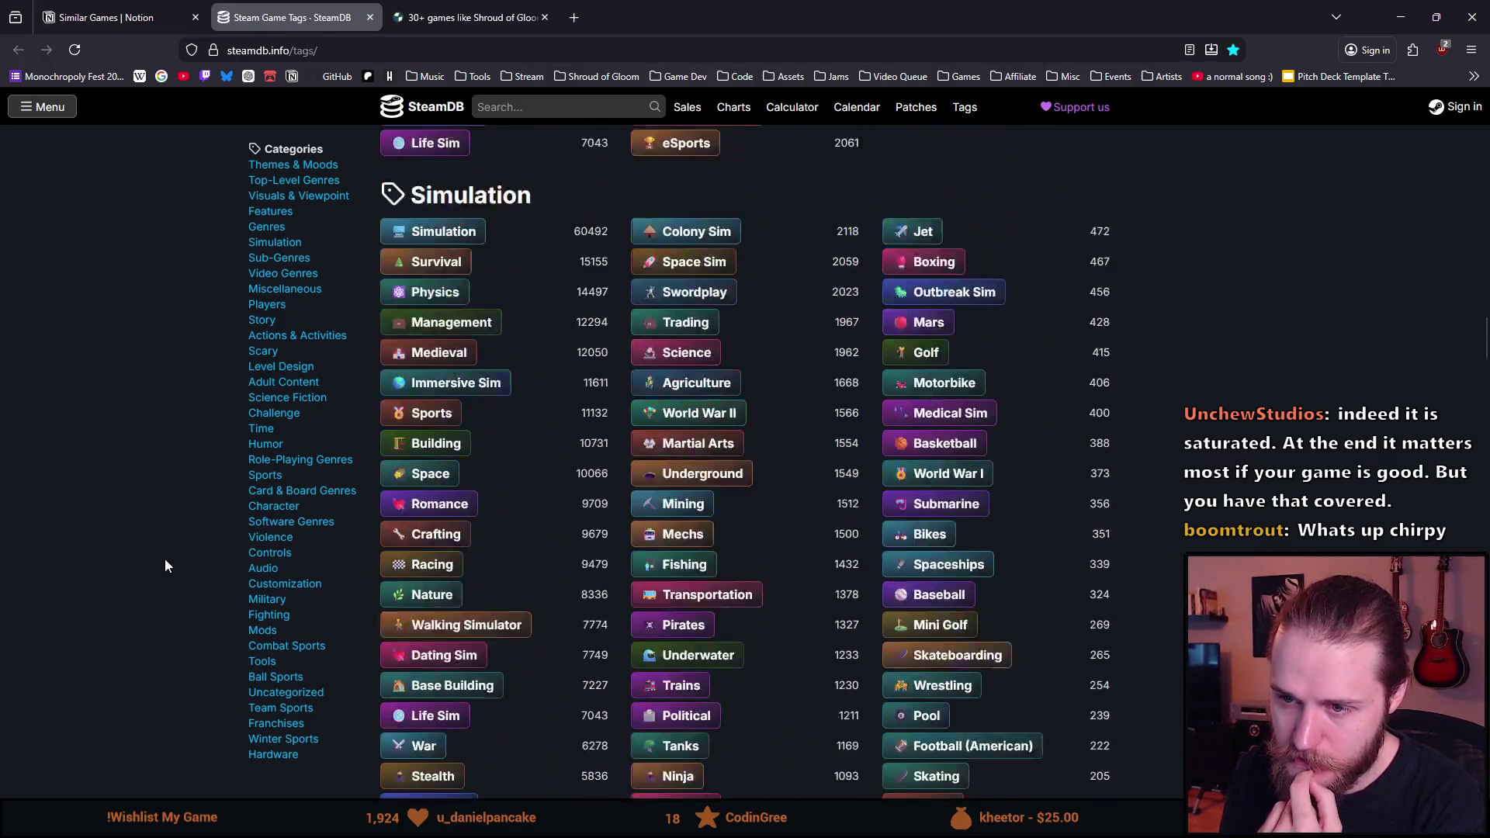
pyautogui.scroll(20, 165, 560)
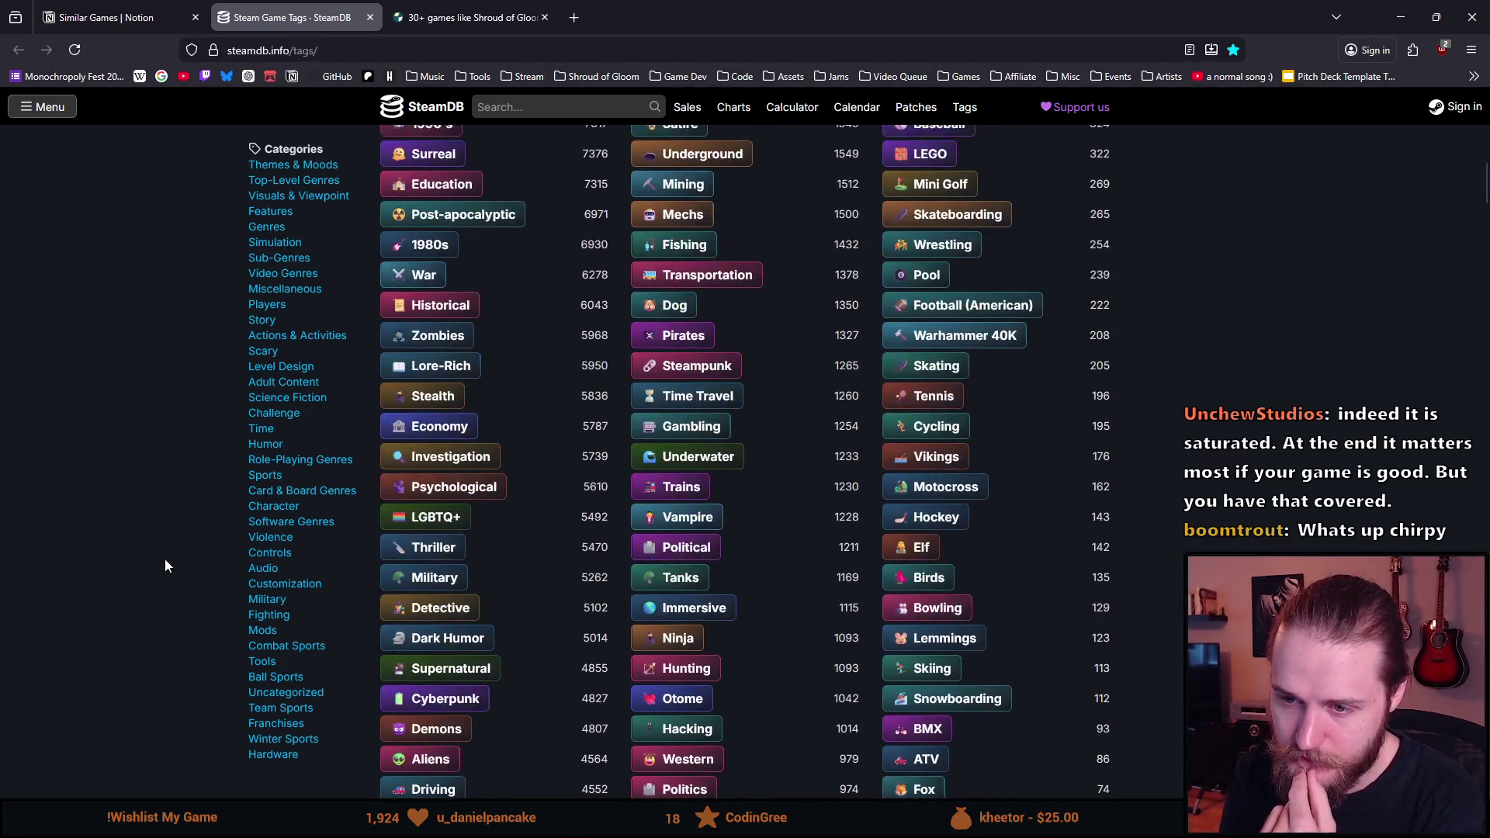
# Step: Return to the Similar Games page, review the four-game table, and place the cursor after the Steampeek link
pyautogui.click(124, 8)
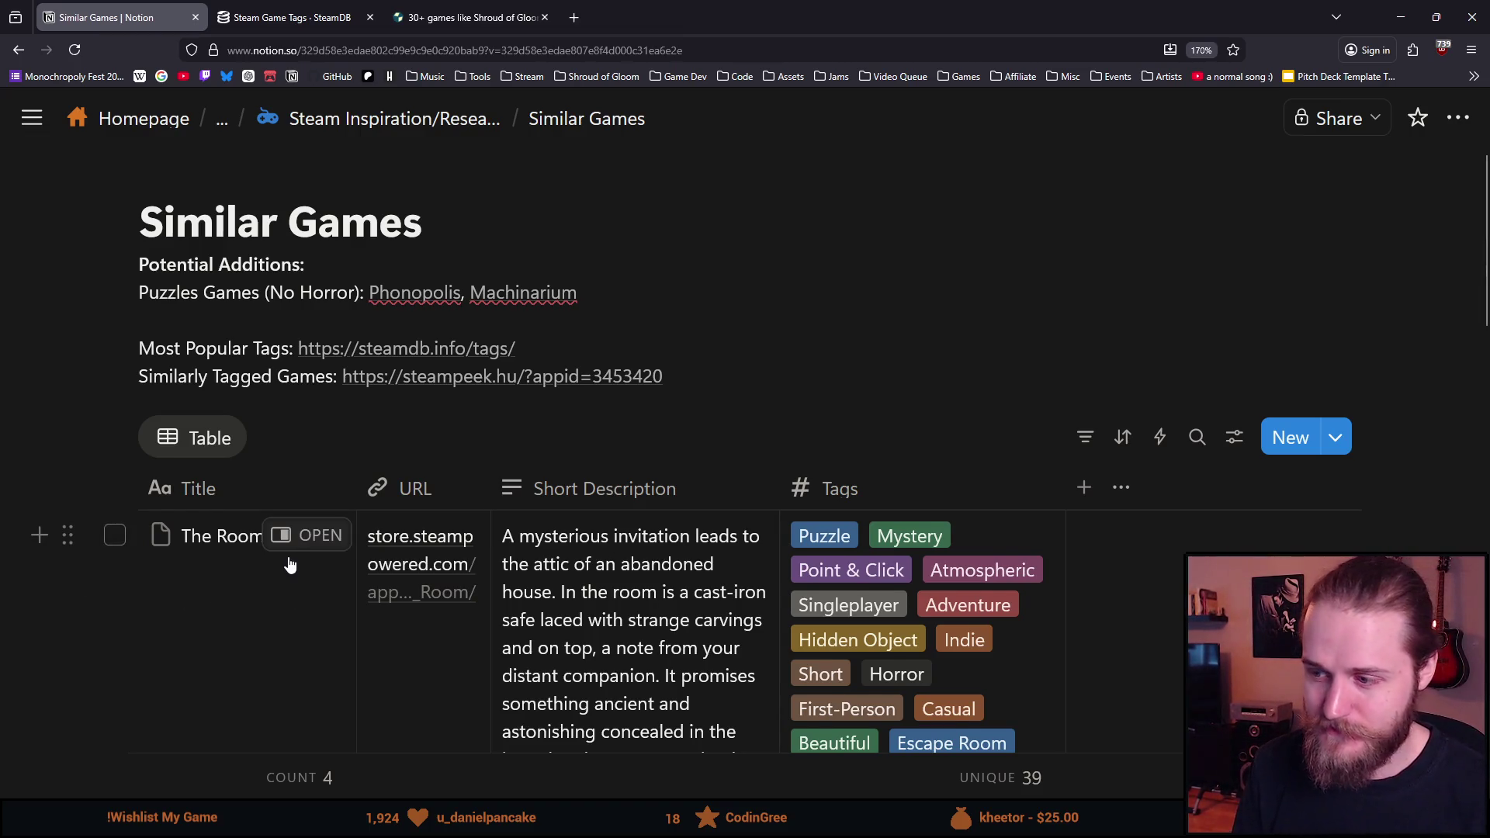
pyautogui.scroll(-10, 295, 591)
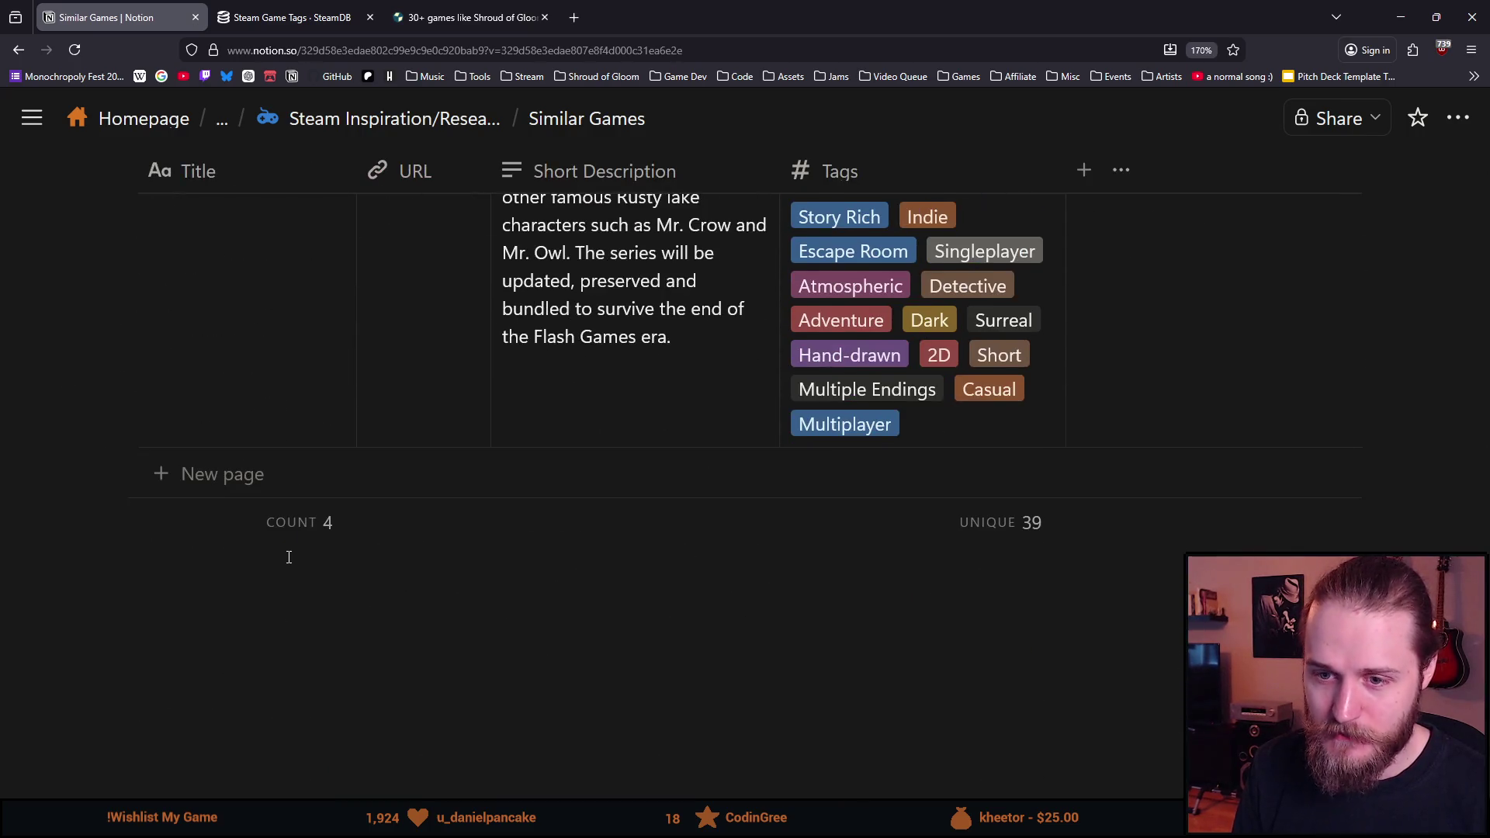
pyautogui.scroll(10, 333, 616)
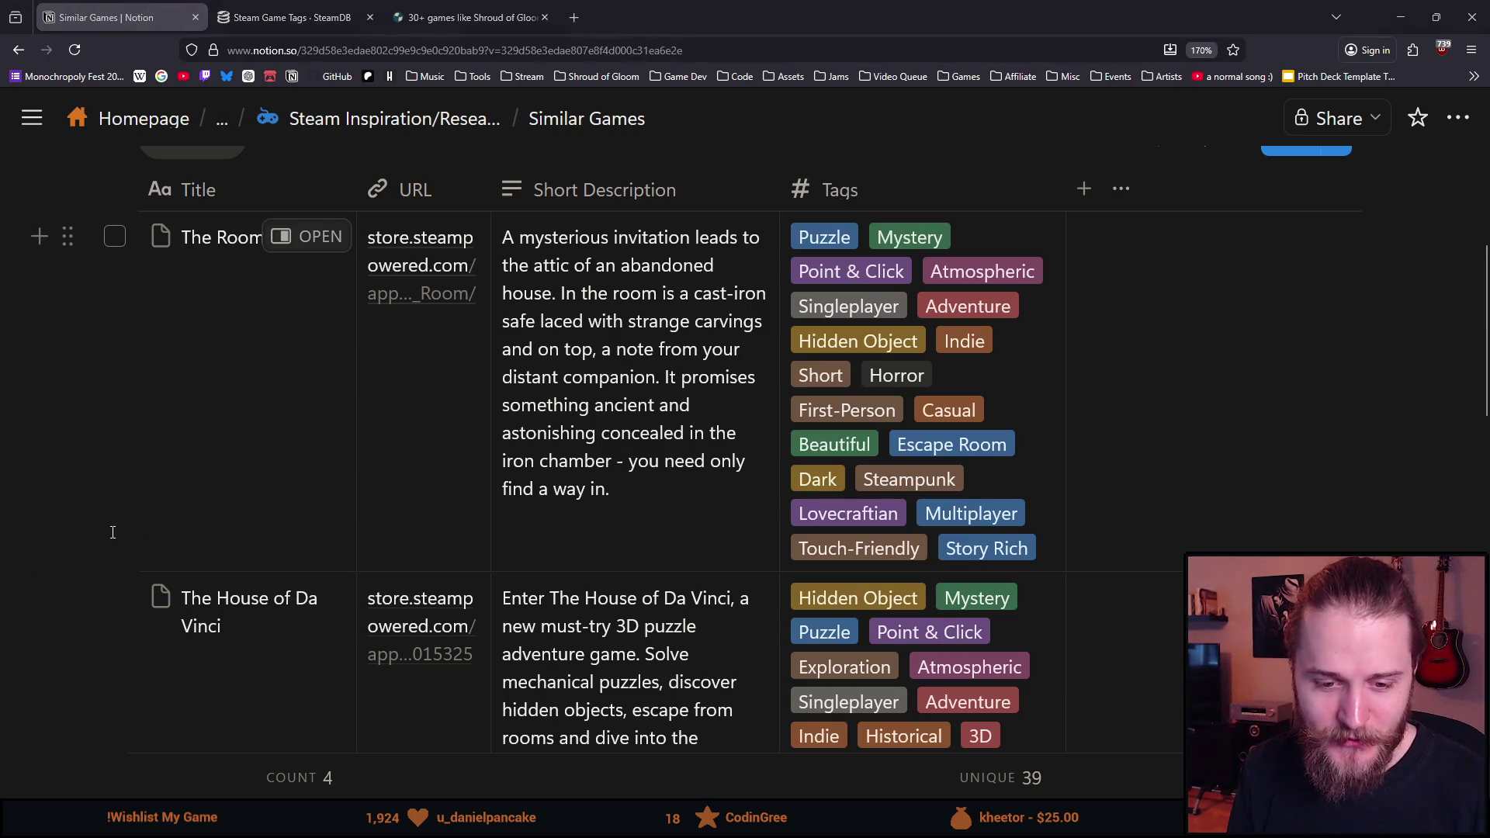
pyautogui.scroll(4, 326, 598)
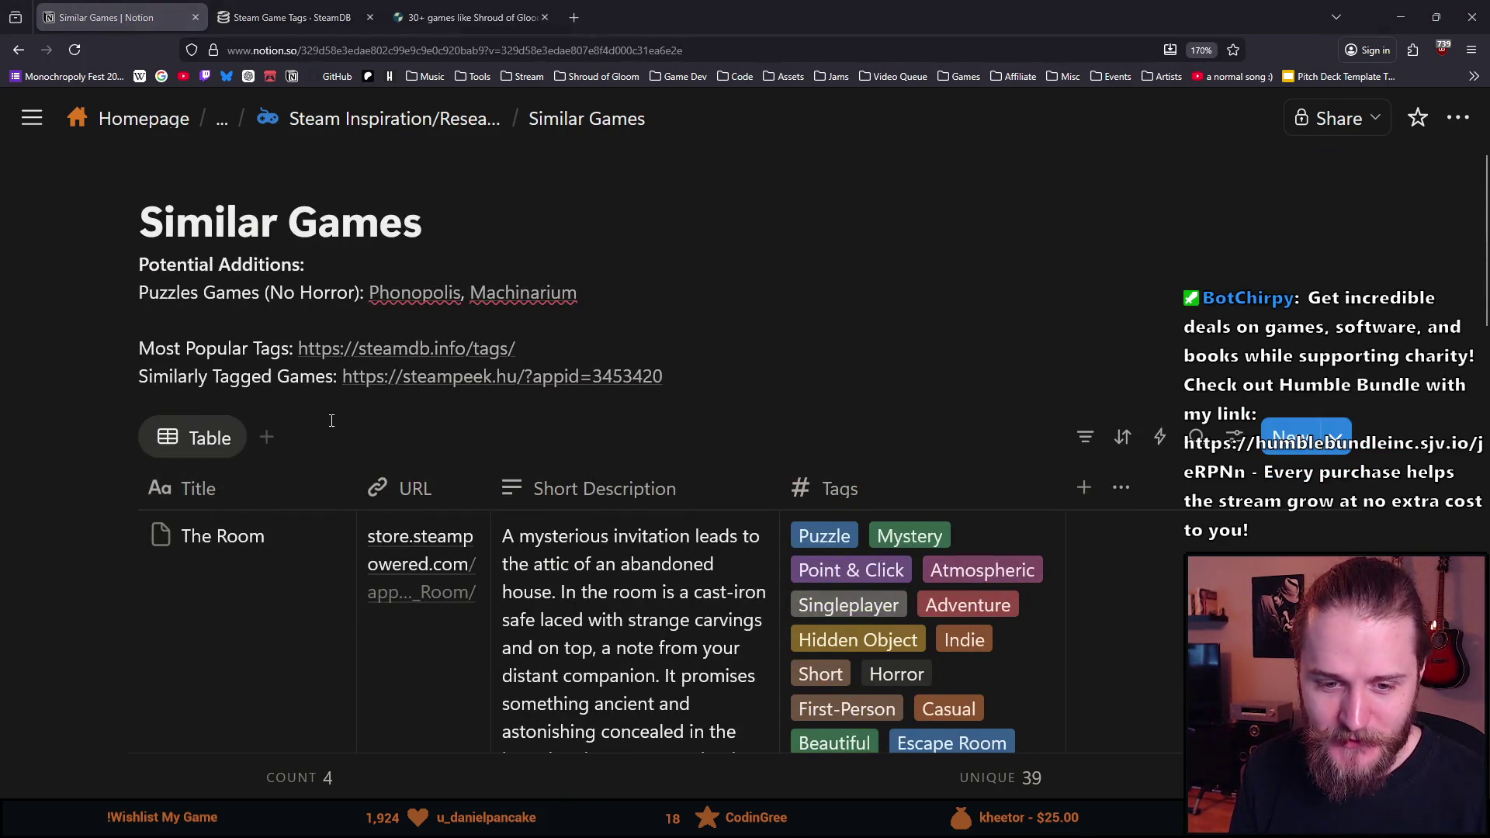
pyautogui.scroll(-10, 334, 431)
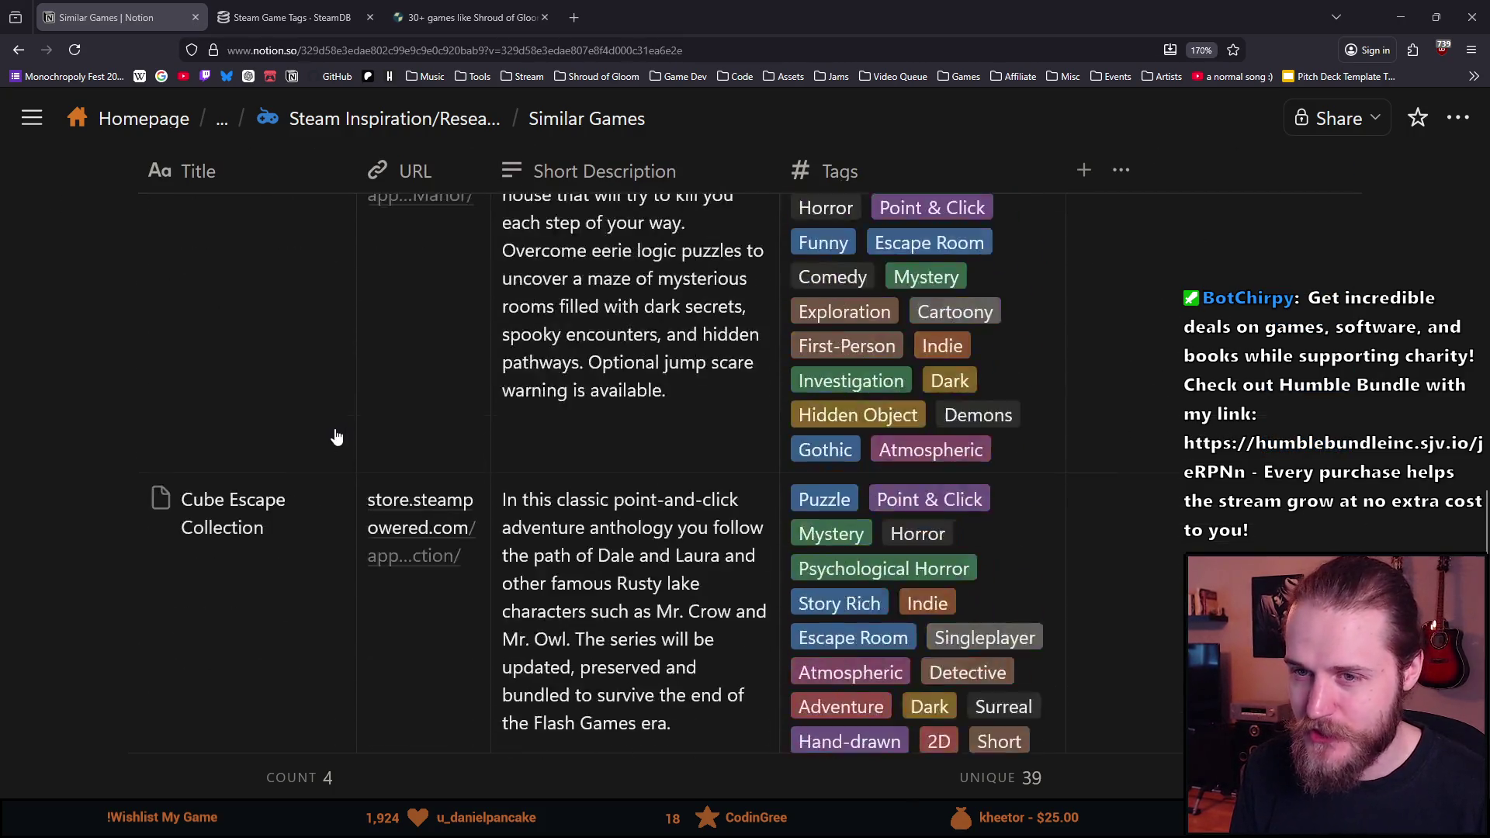
pyautogui.scroll(10, 336, 433)
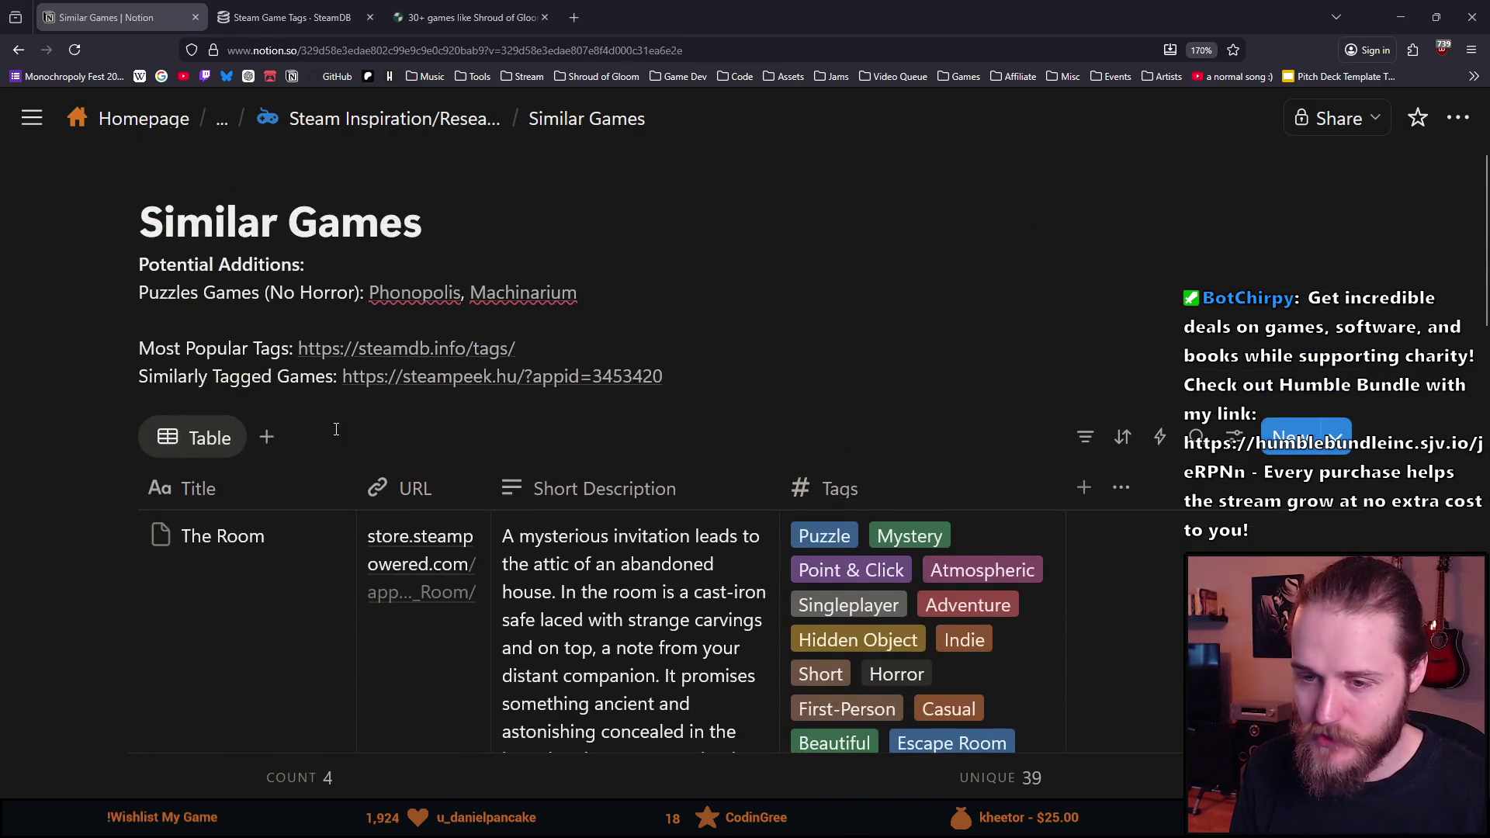
pyautogui.scroll(-5, 224, 425)
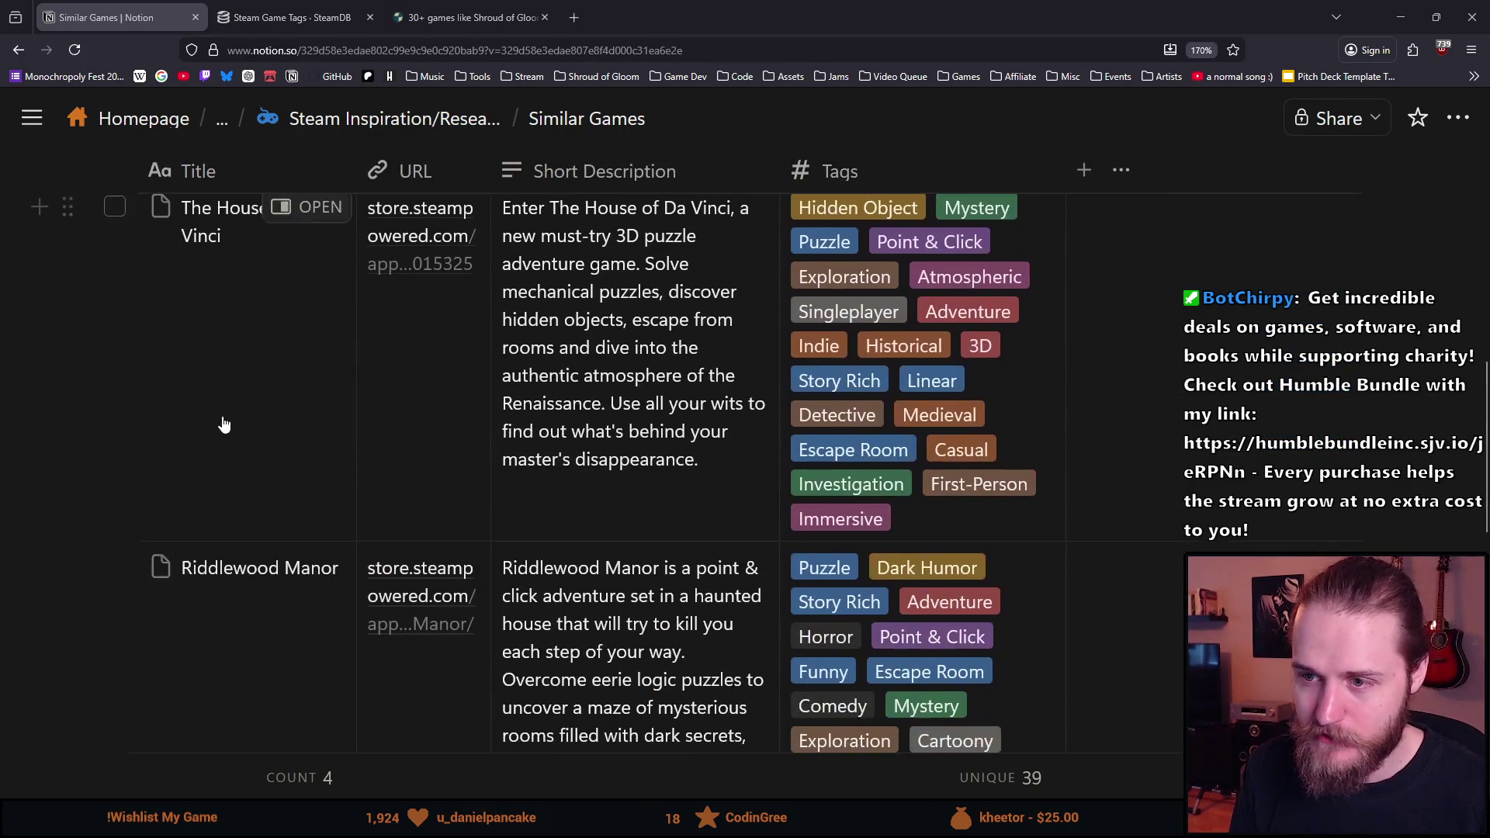
pyautogui.scroll(-5, 224, 424)
pyautogui.scroll(10, 299, 499)
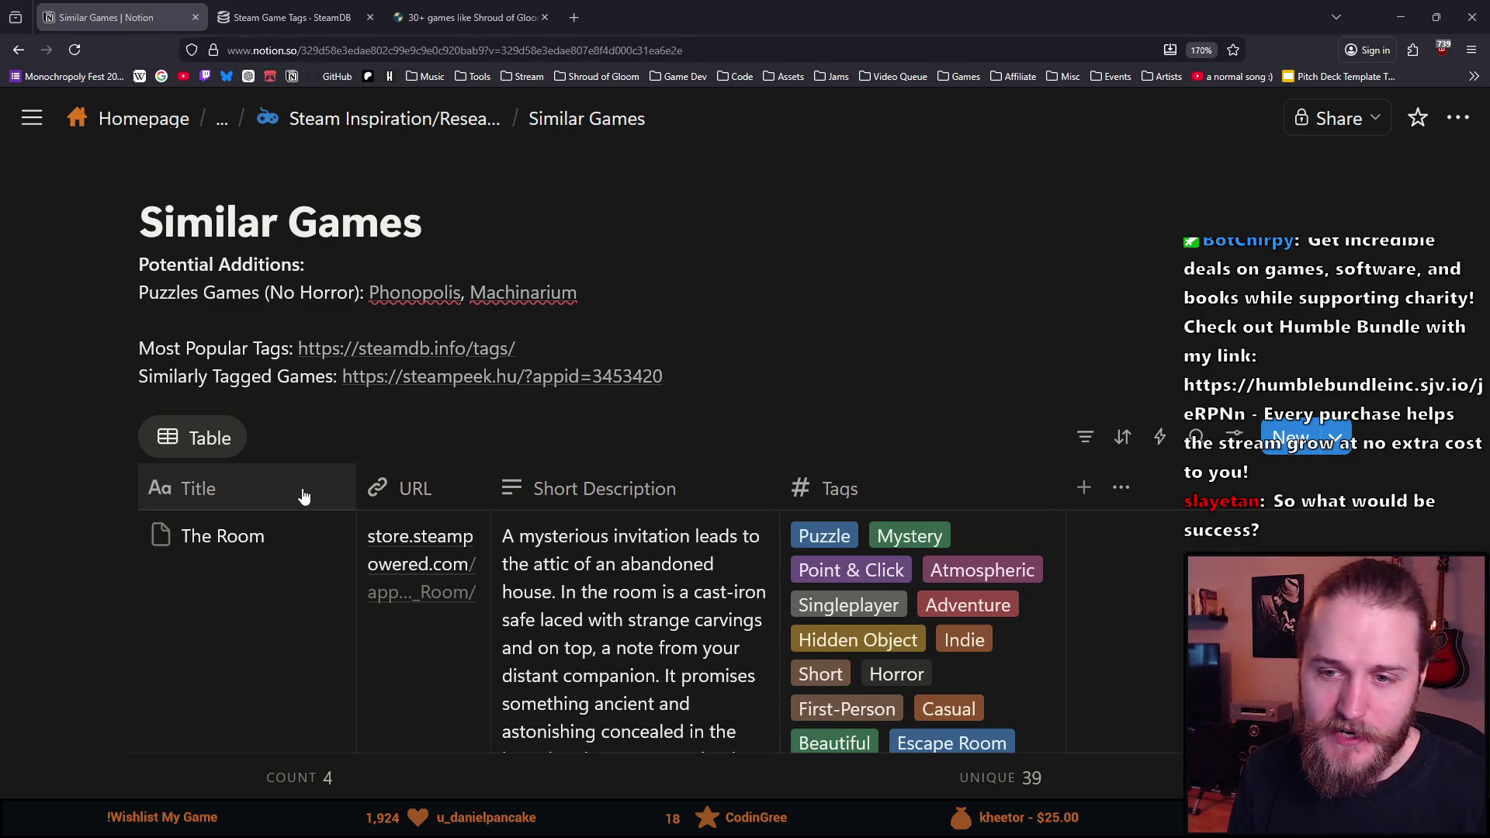
pyautogui.click(720, 377)
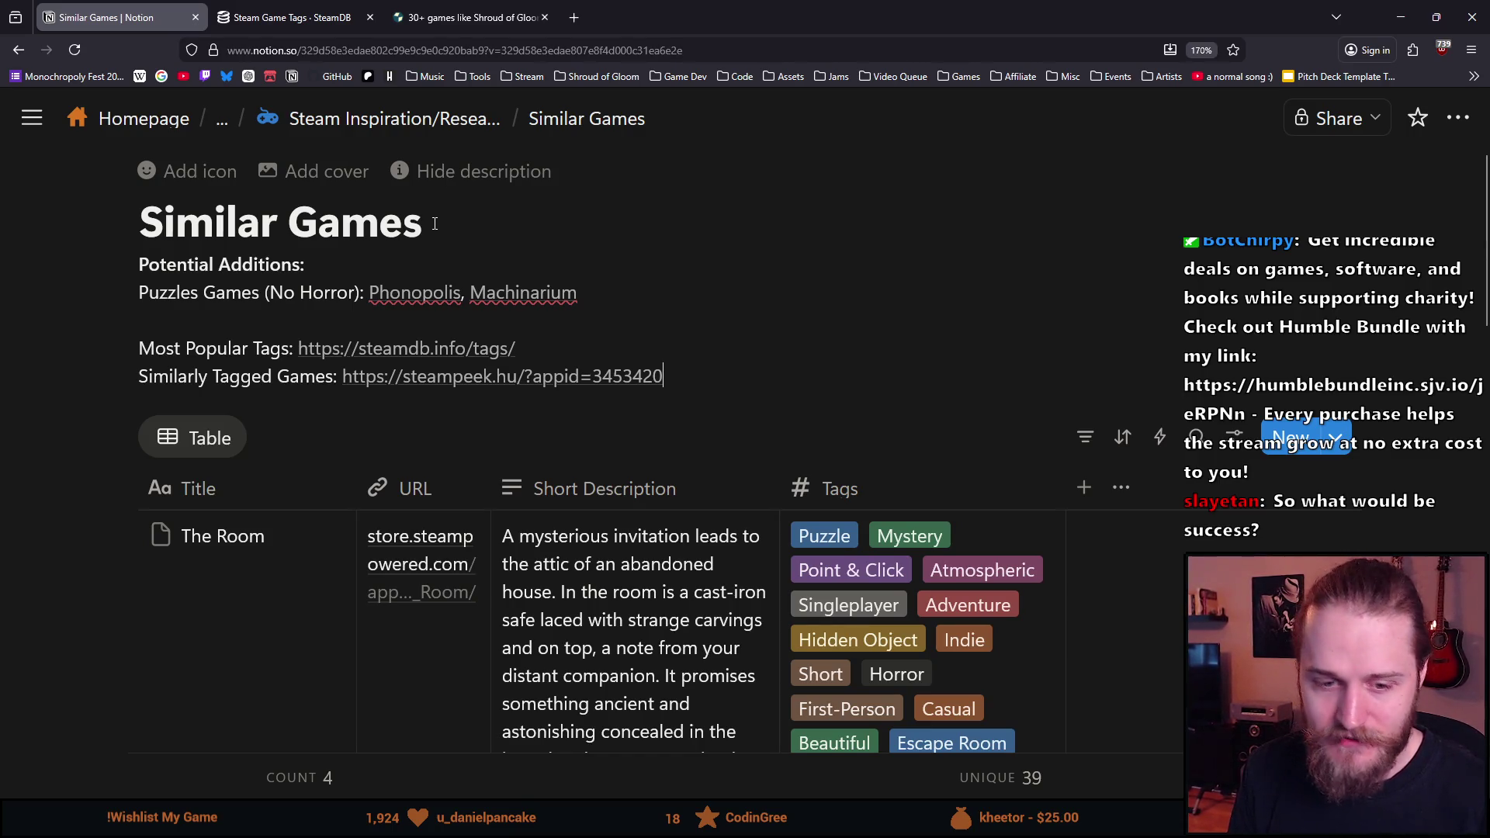
pyautogui.scroll(-2, 438, 242)
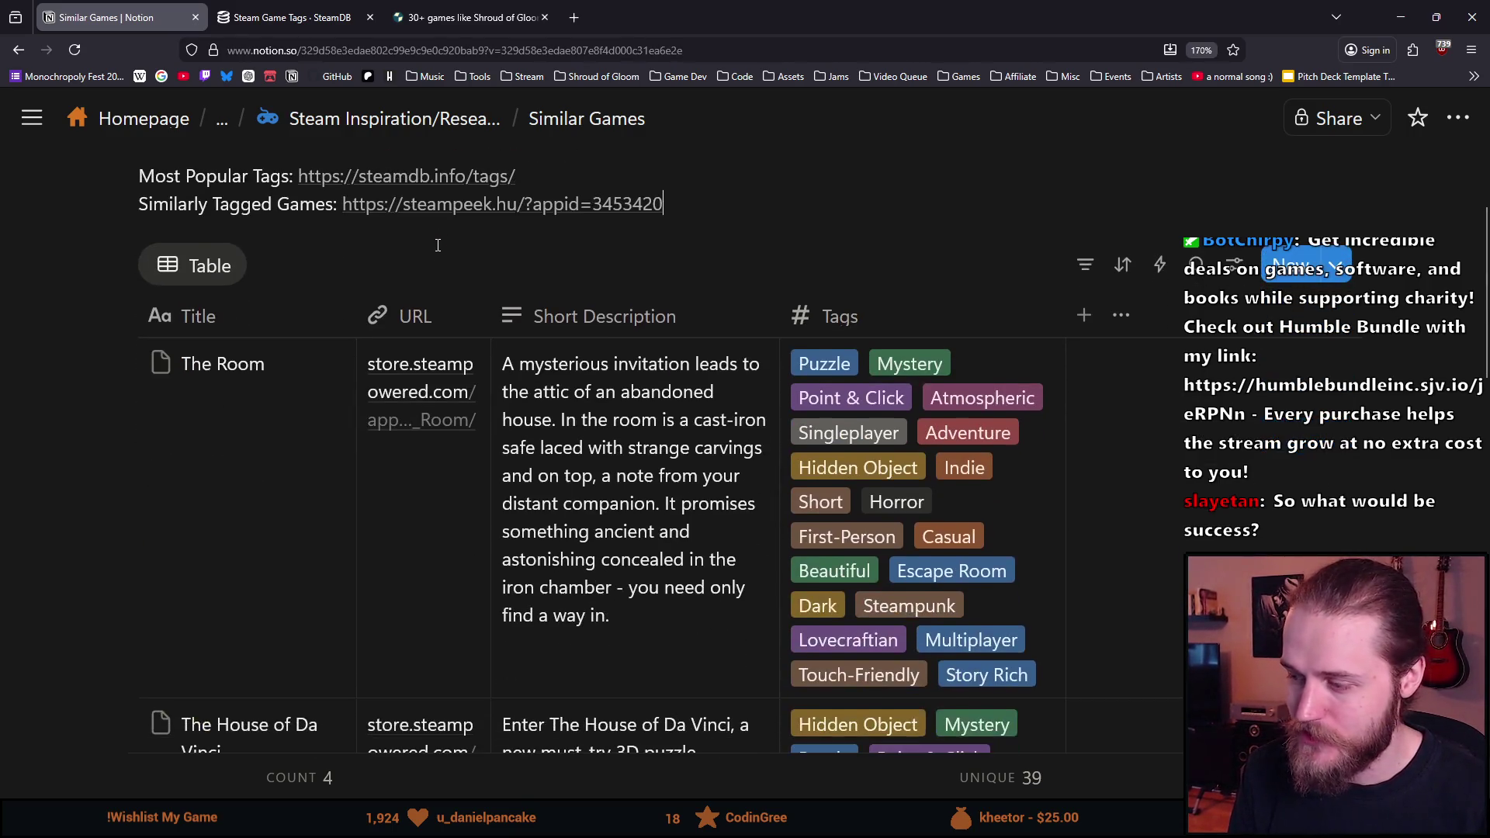
pyautogui.scroll(2, 447, 433)
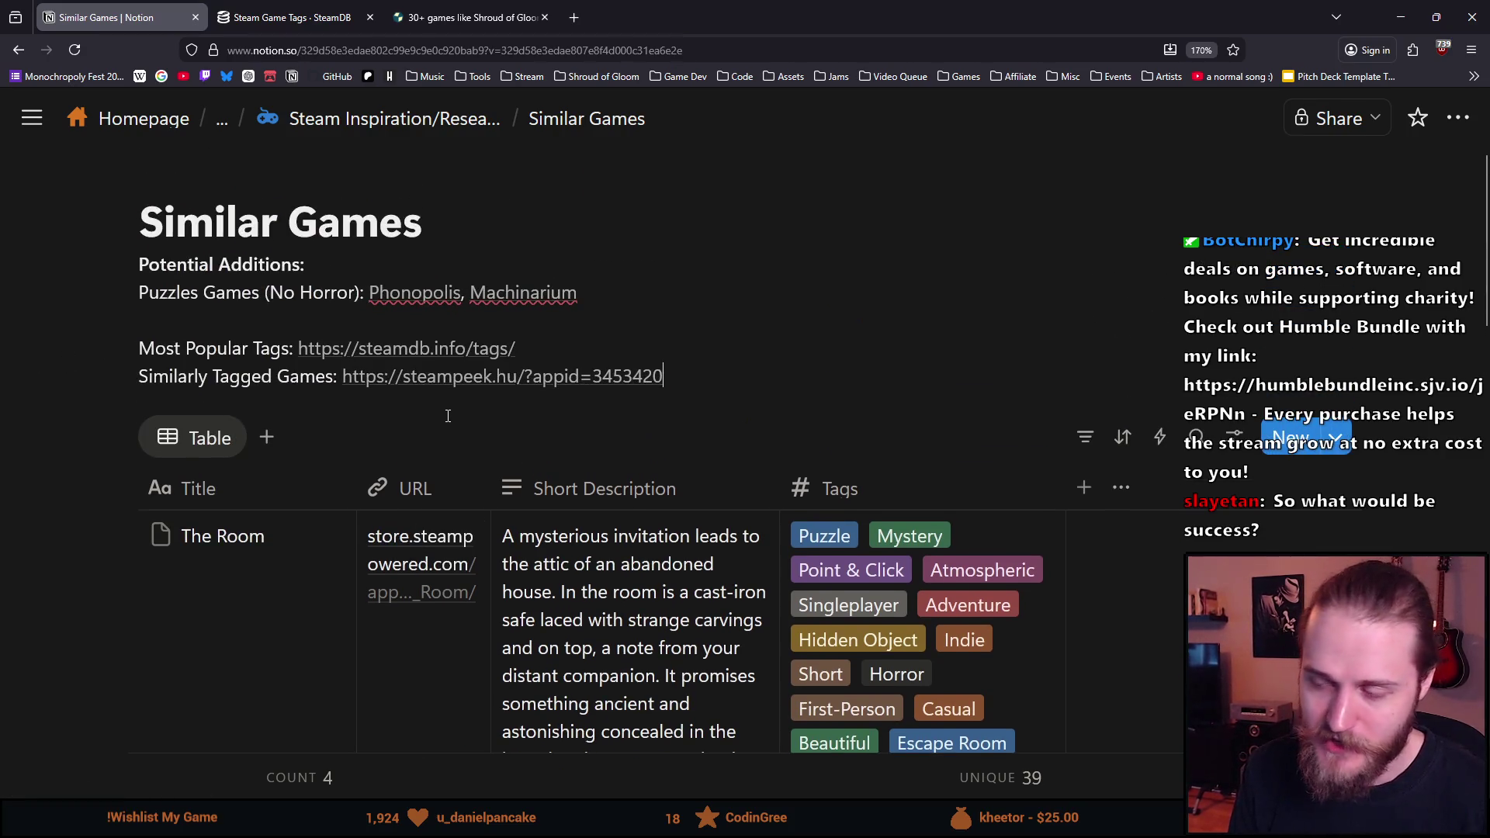